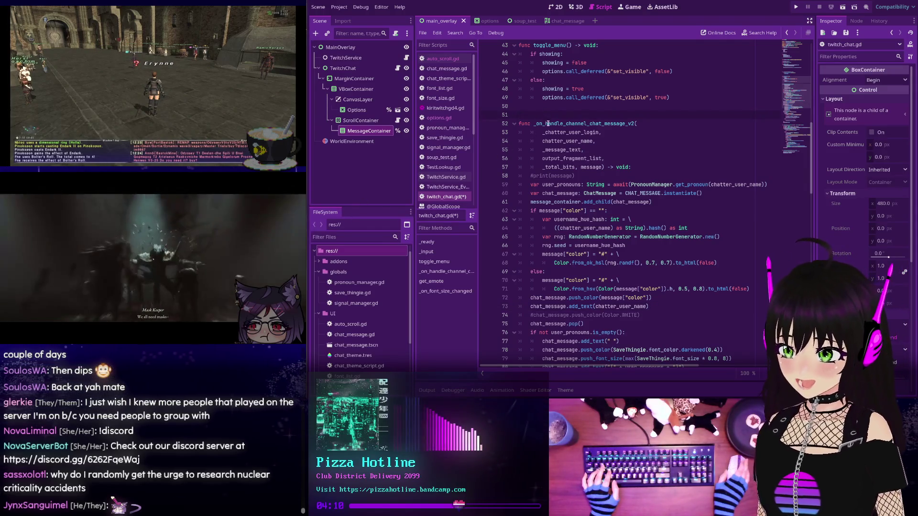
{"action": "scroll", "coordinate": [534, 131], "scroll_direction": "up", "scroll_amount": 6}
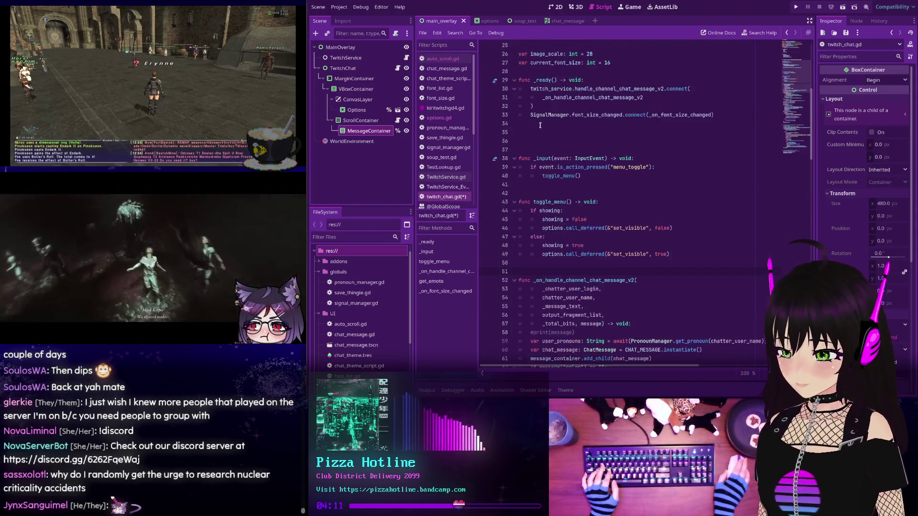
{"action": "scroll", "coordinate": [541, 125], "scroll_direction": "up", "scroll_amount": 1}
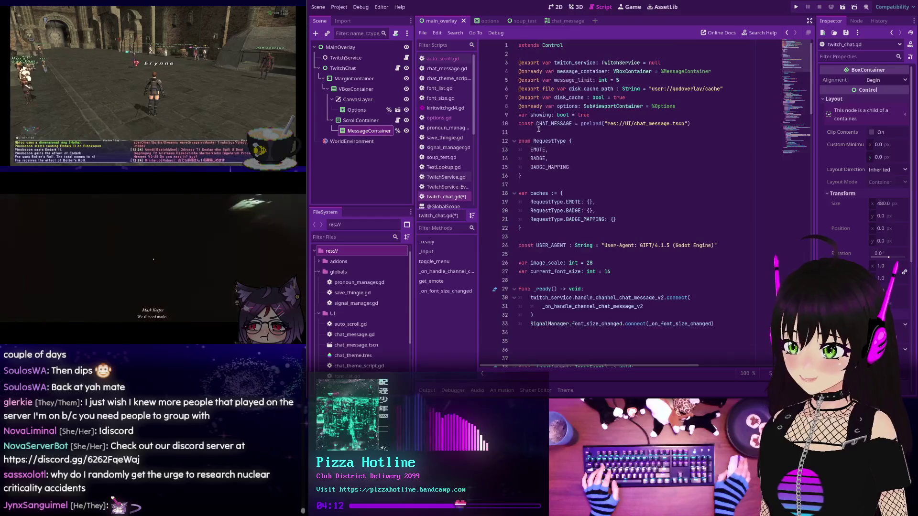
{"action": "scroll", "coordinate": [535, 130], "scroll_direction": "up", "scroll_amount": 1}
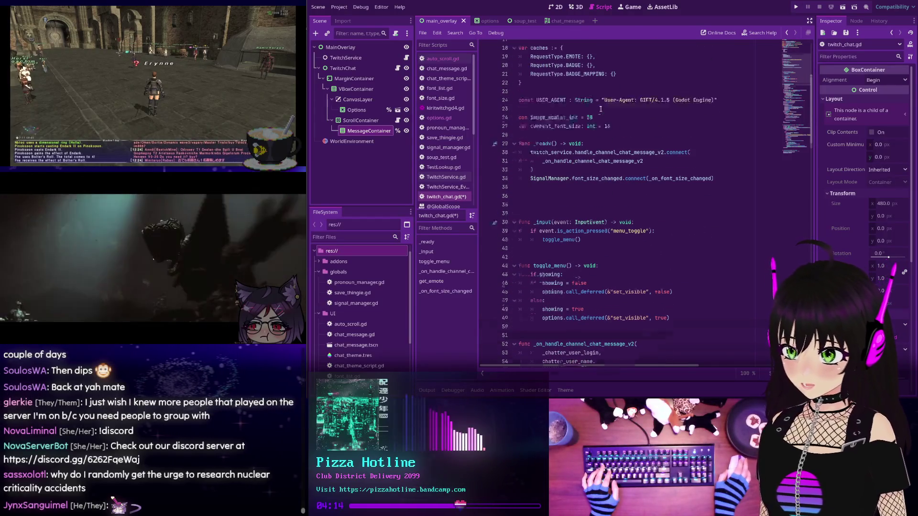
{"action": "scroll", "coordinate": [536, 129], "scroll_direction": "up", "scroll_amount": 4}
{"action": "scroll", "coordinate": [559, 119], "scroll_direction": "up", "scroll_amount": 2}
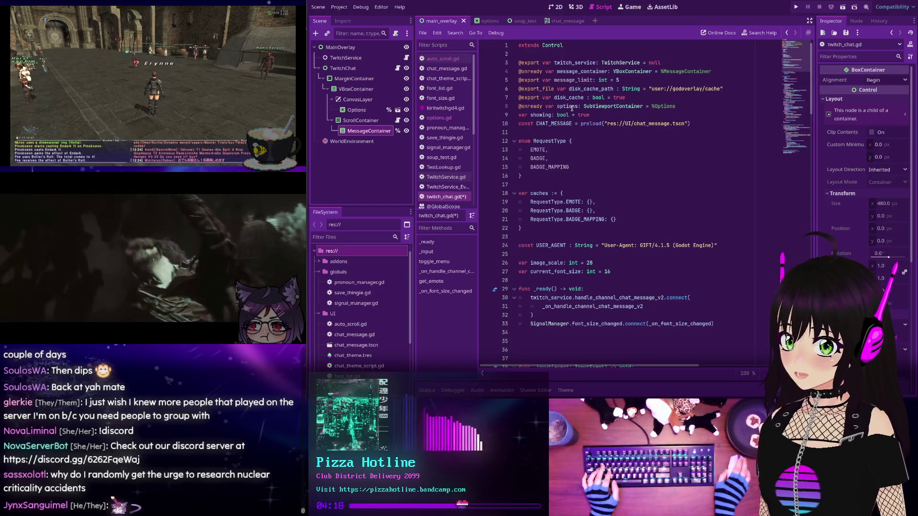
{"action": "scroll", "coordinate": [573, 108], "scroll_direction": "down", "scroll_amount": 2}
{"action": "scroll", "coordinate": [572, 107], "scroll_direction": "down", "scroll_amount": 2}
{"action": "scroll", "coordinate": [569, 107], "scroll_direction": "down", "scroll_amount": 2}
{"action": "scroll", "coordinate": [571, 106], "scroll_direction": "down", "scroll_amount": 1}
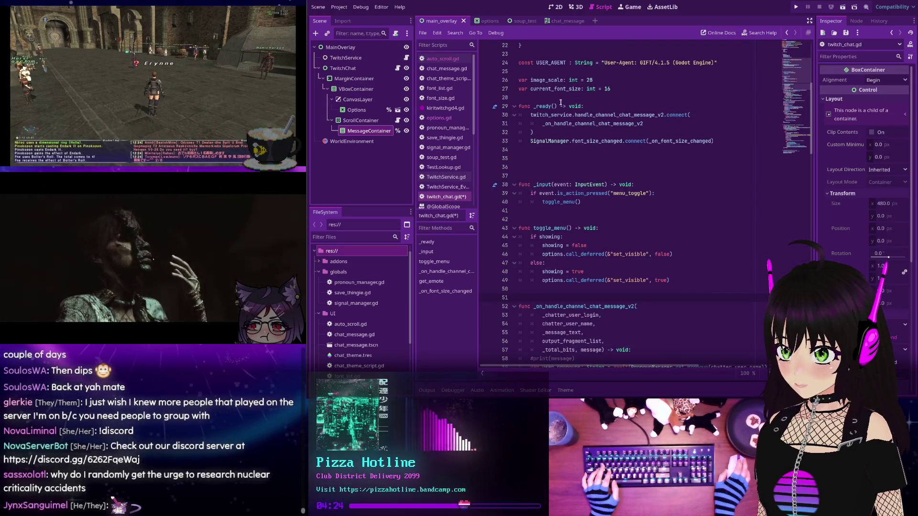
{"action": "scroll", "coordinate": [562, 105], "scroll_direction": "down", "scroll_amount": 3}
{"action": "scroll", "coordinate": [561, 105], "scroll_direction": "down", "scroll_amount": 2}
{"action": "scroll", "coordinate": [562, 105], "scroll_direction": "down", "scroll_amount": 2}
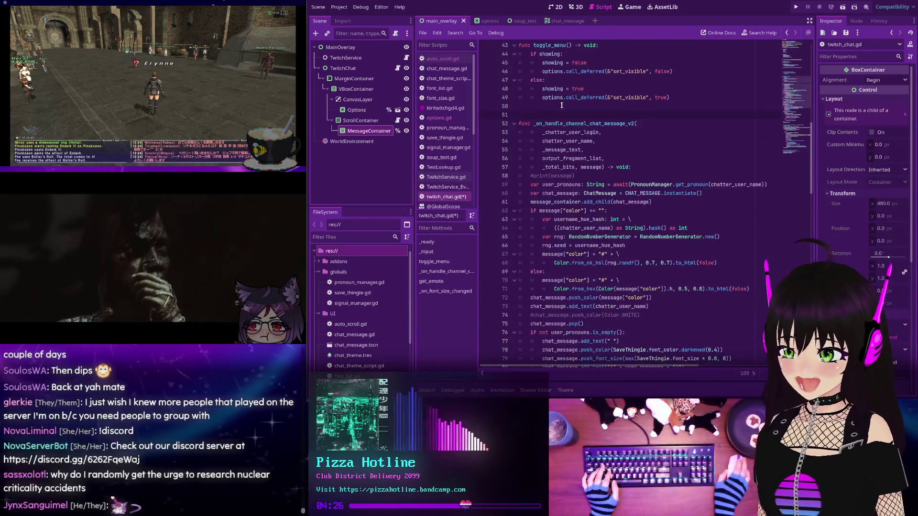
{"action": "scroll", "coordinate": [562, 105], "scroll_direction": "down", "scroll_amount": 1}
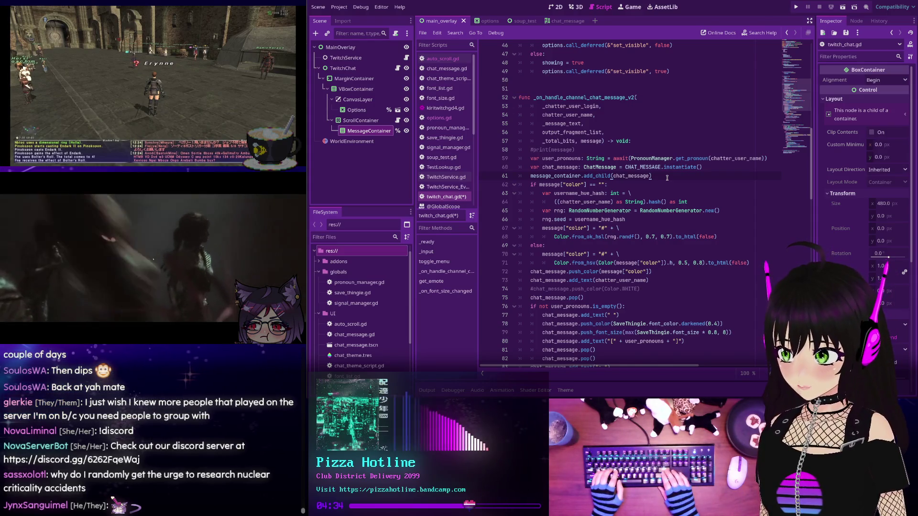
- Begin 'if message_container.get_child_count' and view the get_child_count docs
{"action": "key", "text": "Return"}
{"action": "type", "text": "if mess"}
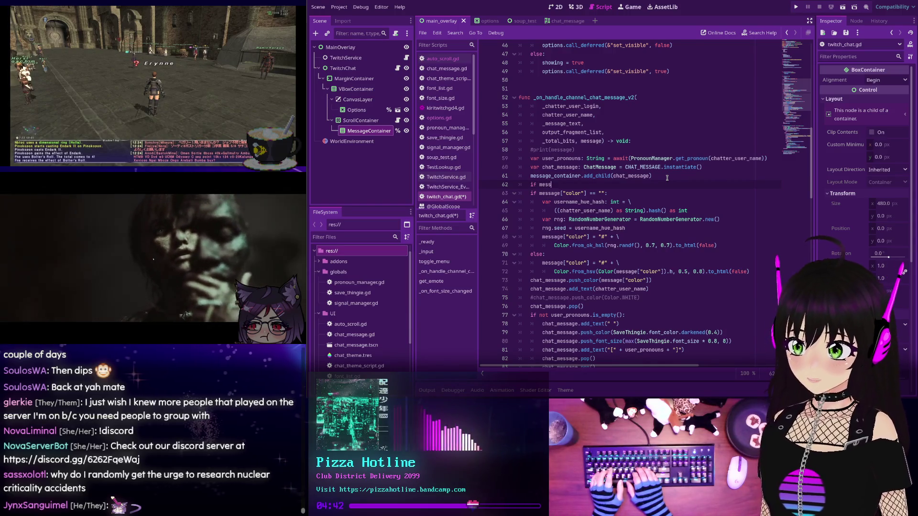
{"action": "type", "text": "age_container."}
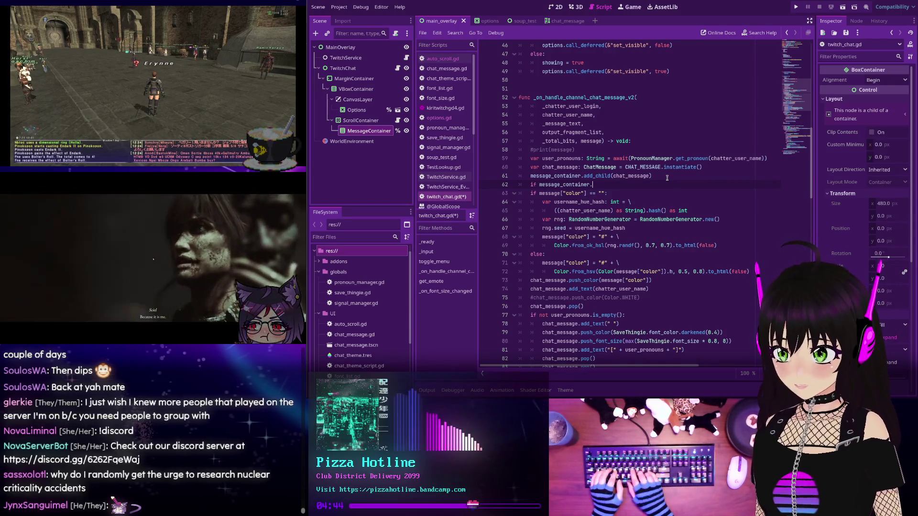
{"action": "type", "text": "get_child"}
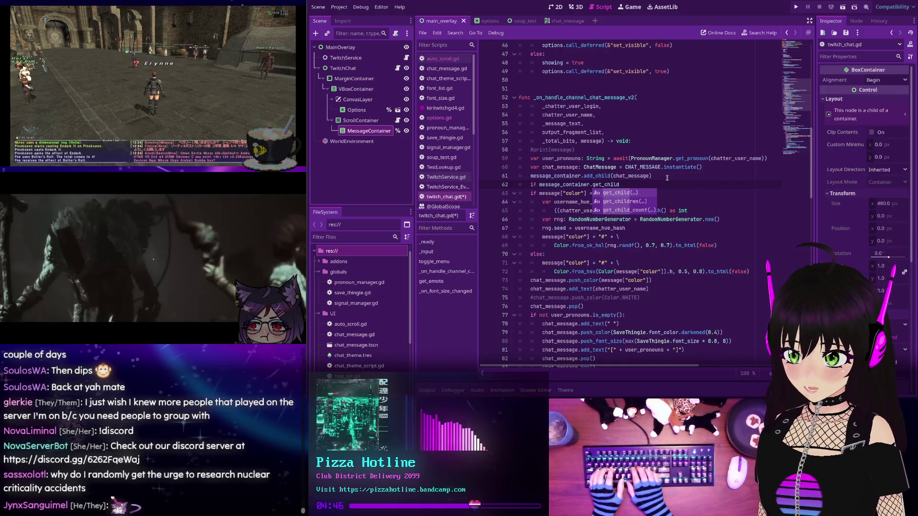
{"action": "type", "text": "_count"}
{"action": "key", "text": "Return"}
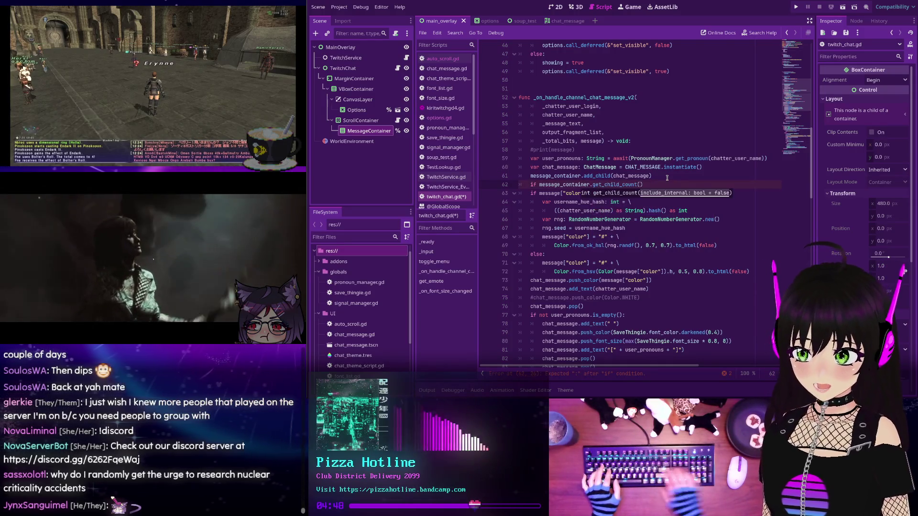
{"action": "left_click", "coordinate": [604, 184], "text": "ctrl"}
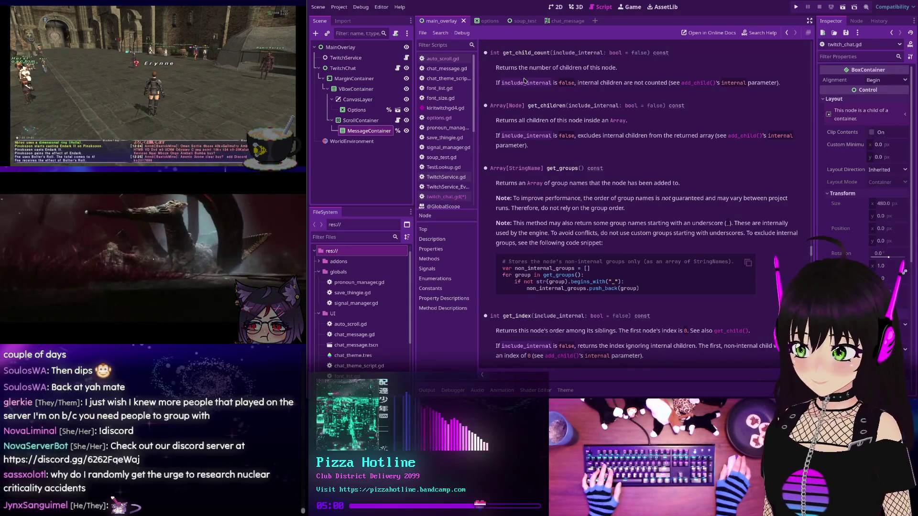
- Free get_child(0) when child count reaches message_limit, then view get_child docs
{"action": "key", "text": "ctrl+w"}
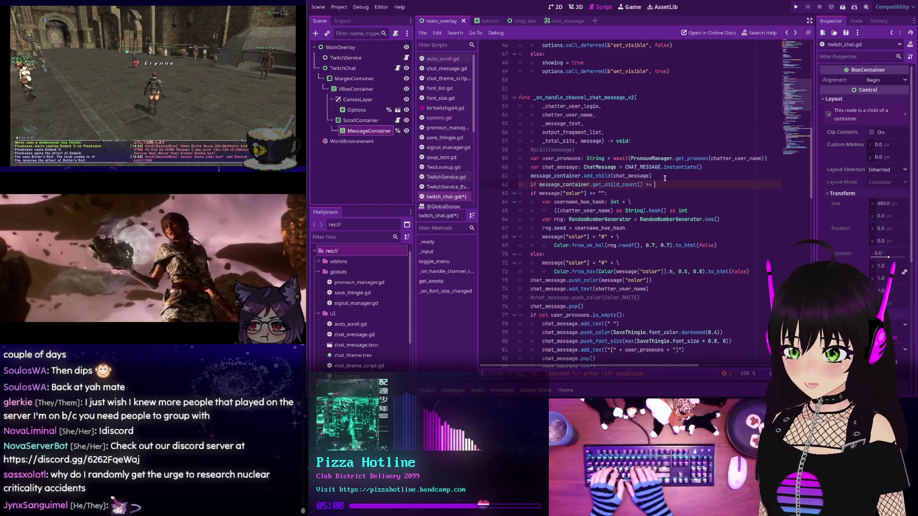
{"action": "type", "text": "mess"}
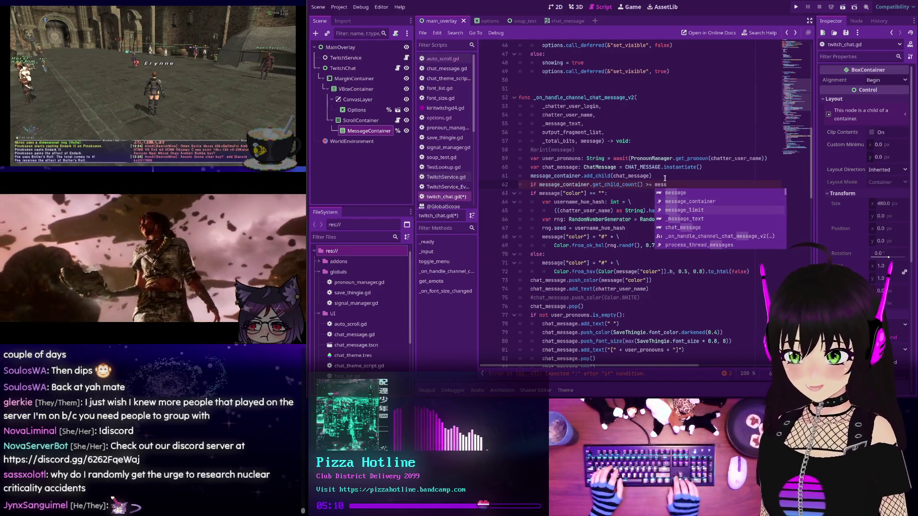
{"action": "type", "text": "age_limit:"}
{"action": "key", "text": "Return"}
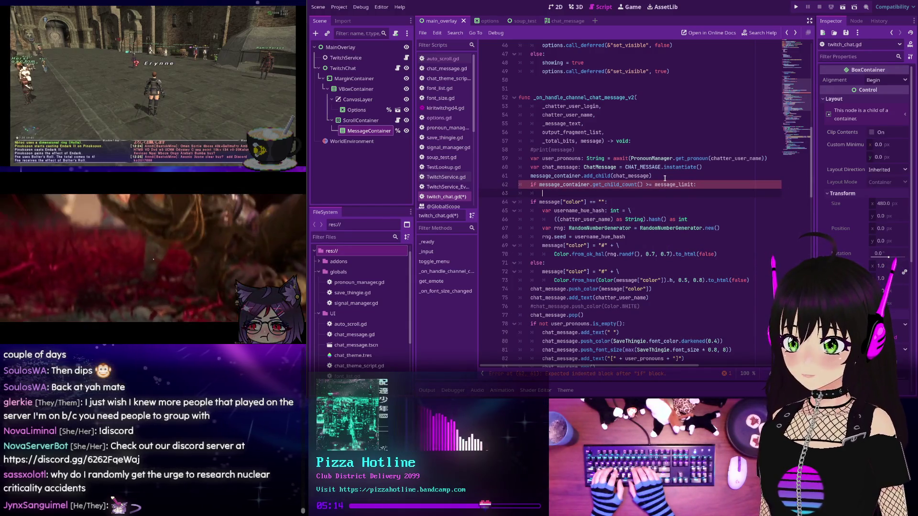
{"action": "type", "text": "ssage_container.get_"}
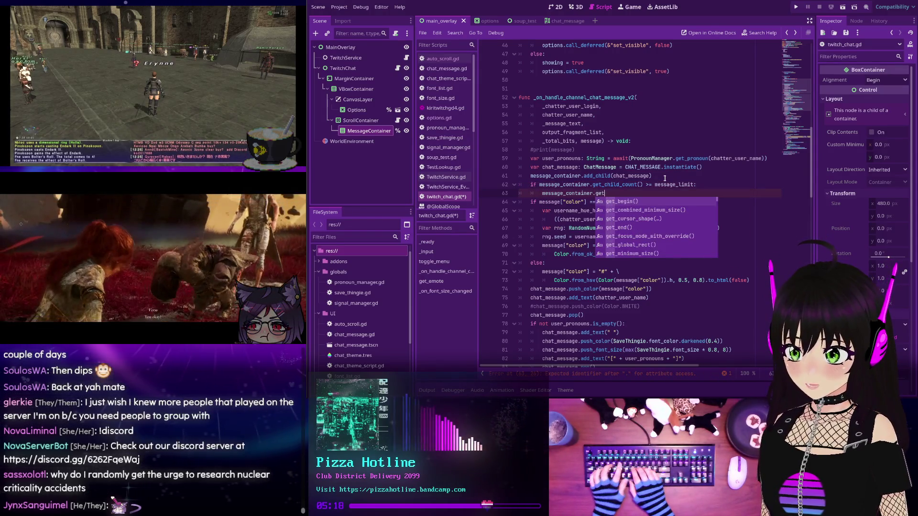
{"action": "type", "text": "chil"}
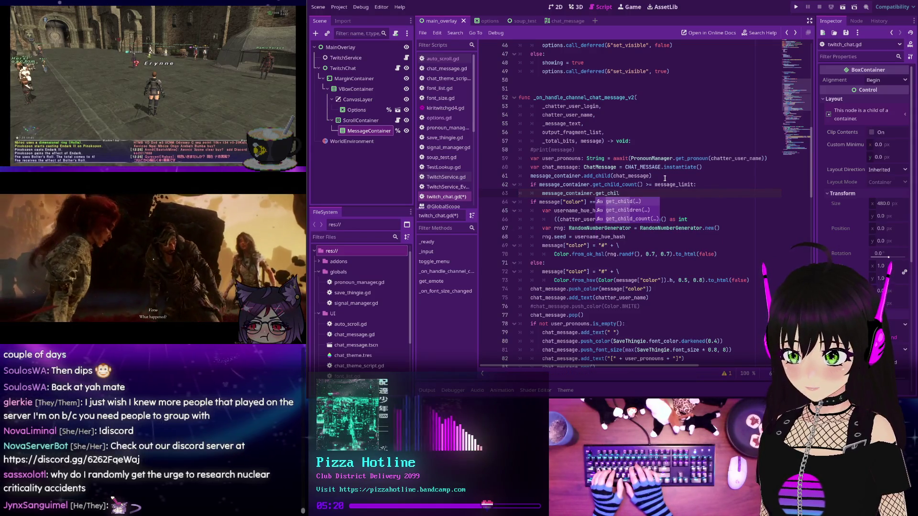
{"action": "key", "text": "Return"}
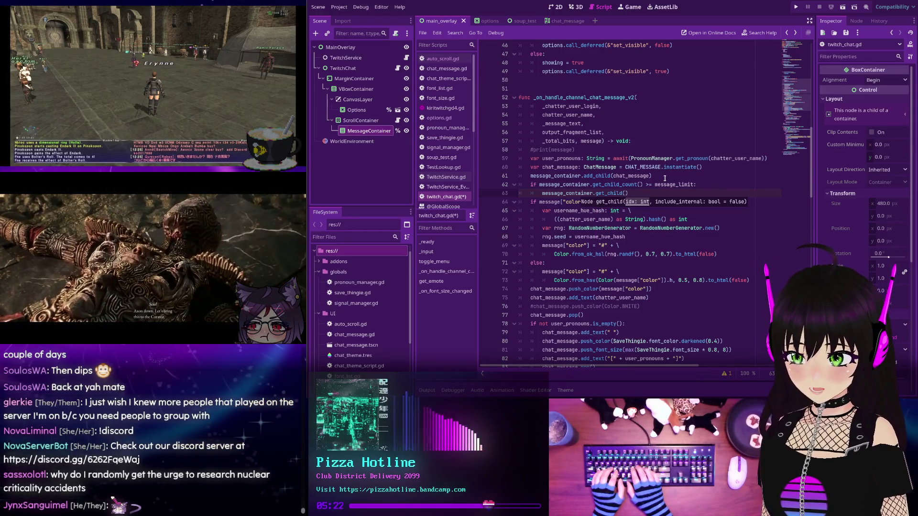
{"action": "key", "text": "Right"}
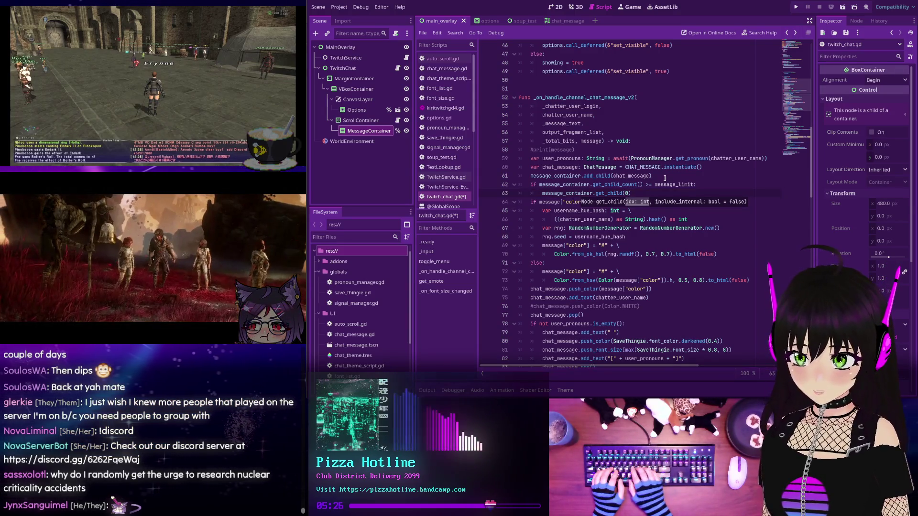
{"action": "type", "text": ".queue_free()"}
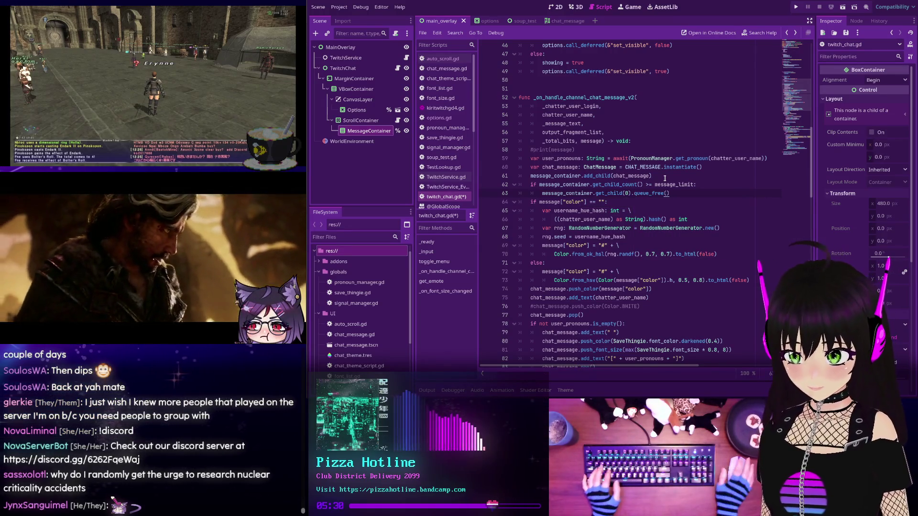
{"action": "left_click", "coordinate": [617, 193], "text": "ctrl"}
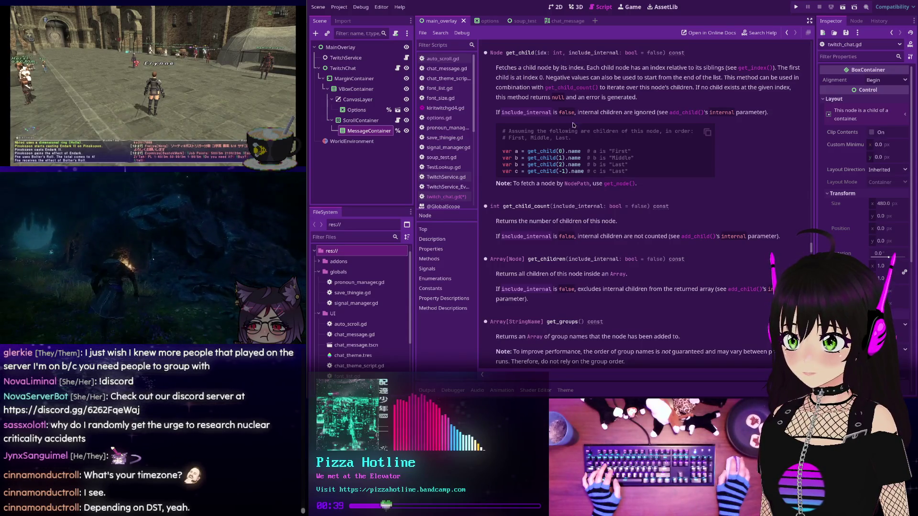
- Save twitch_chat.gd and run the project to test the message limit
{"action": "key", "text": "alt+Left"}
{"action": "scroll", "coordinate": [566, 121], "scroll_direction": "down", "scroll_amount": 3}
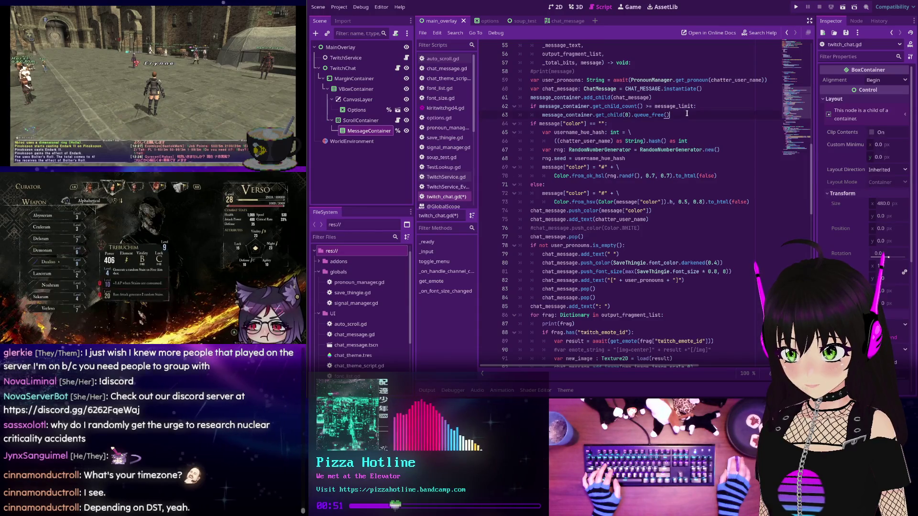
{"action": "key", "text": "ctrl+s"}
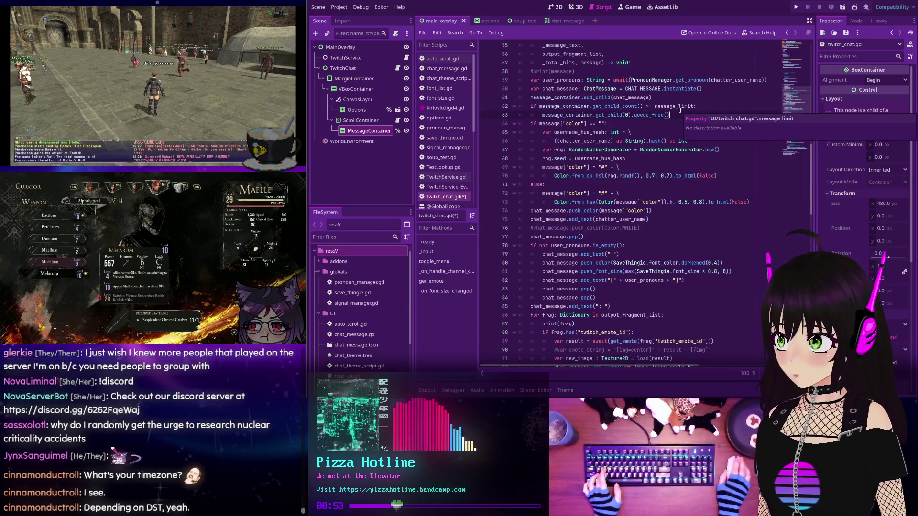
{"action": "key", "text": "F5"}
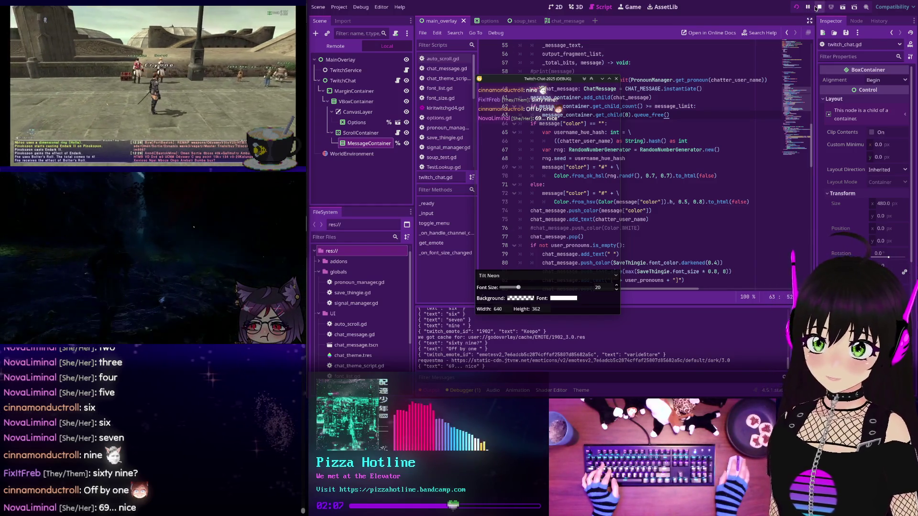
- Stop the run, make the check strictly greater than message_limit, rerun and stop again
{"action": "key", "text": "F8"}
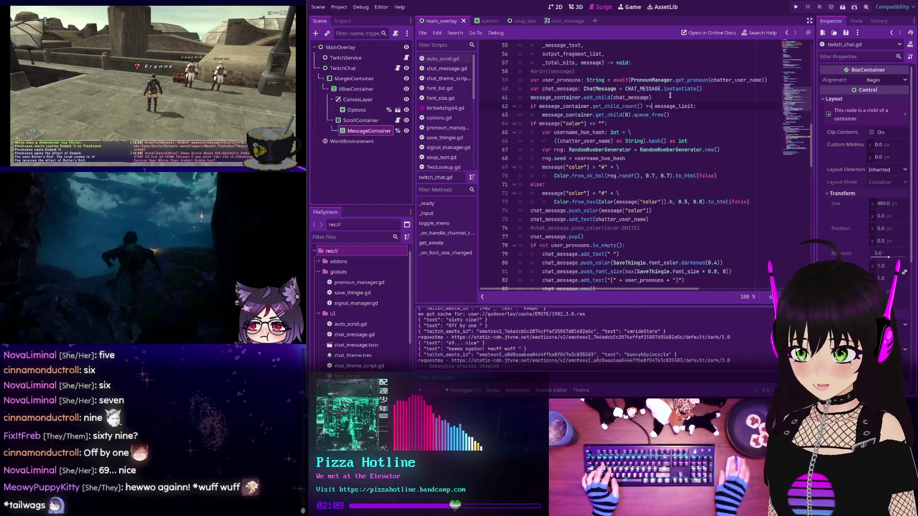
{"action": "key", "text": "BackSpace"}
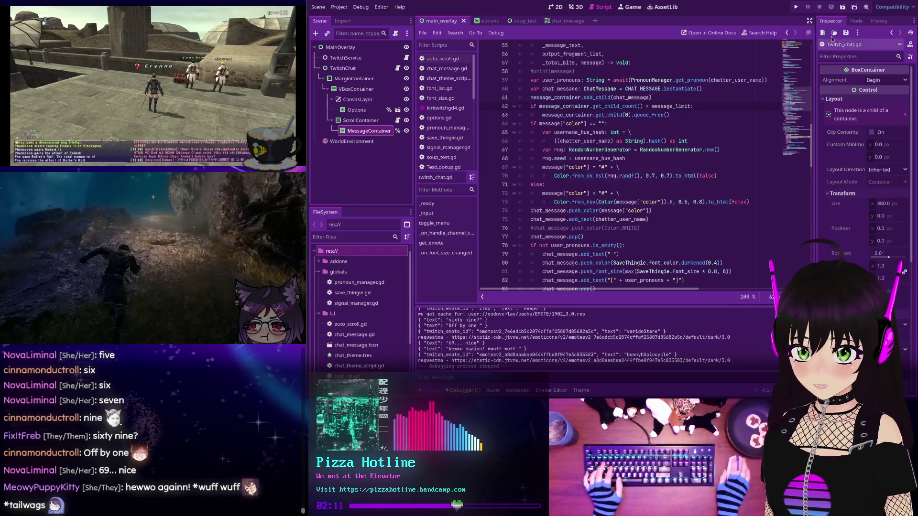
{"action": "key", "text": "F5"}
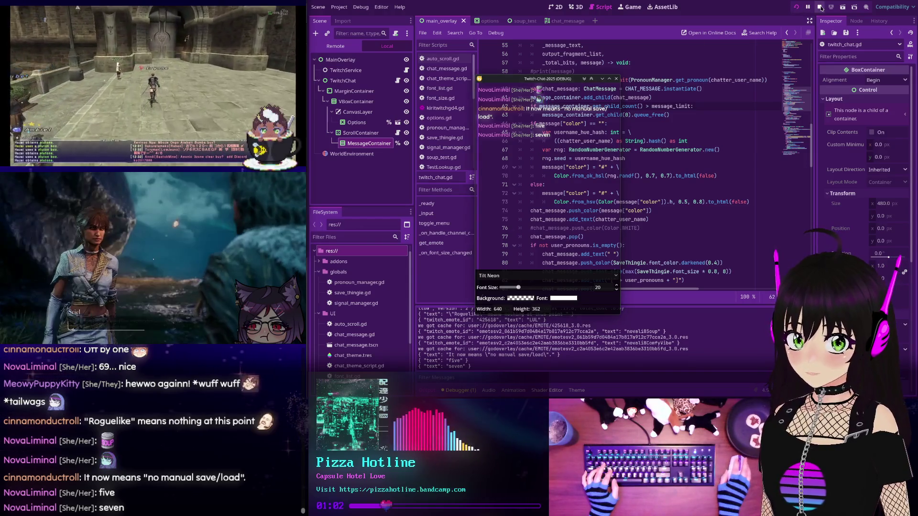
{"action": "key", "text": "F8"}
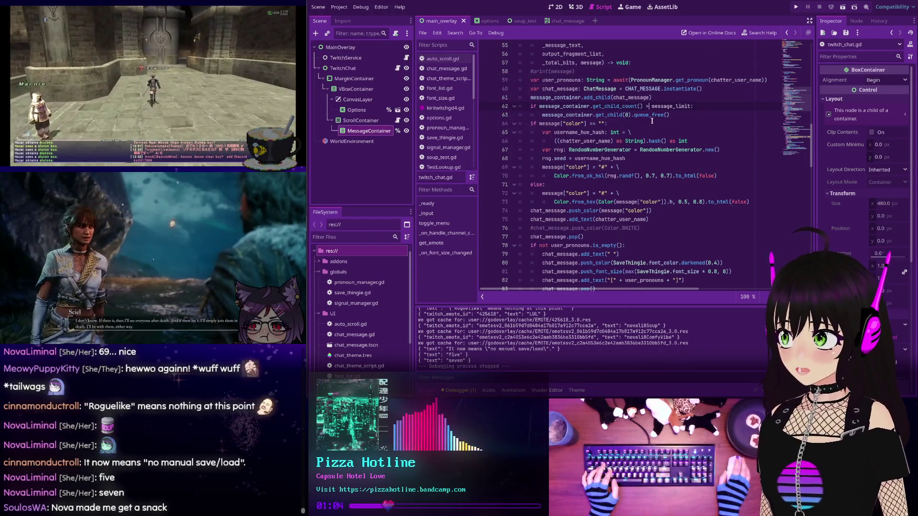
{"action": "mouse_move", "coordinate": [651, 114]}
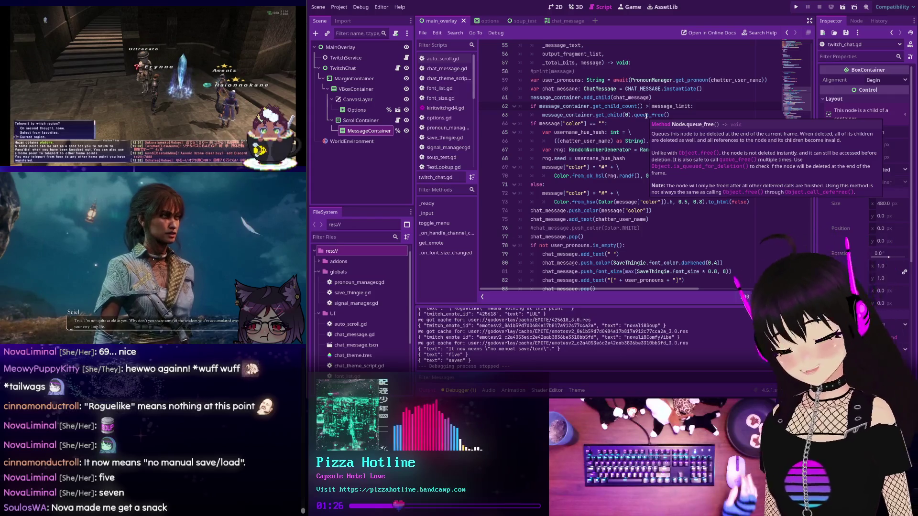
{"action": "scroll", "coordinate": [609, 144], "scroll_direction": "up", "scroll_amount": 10}
{"action": "scroll", "coordinate": [556, 141], "scroll_direction": "up", "scroll_amount": 8}
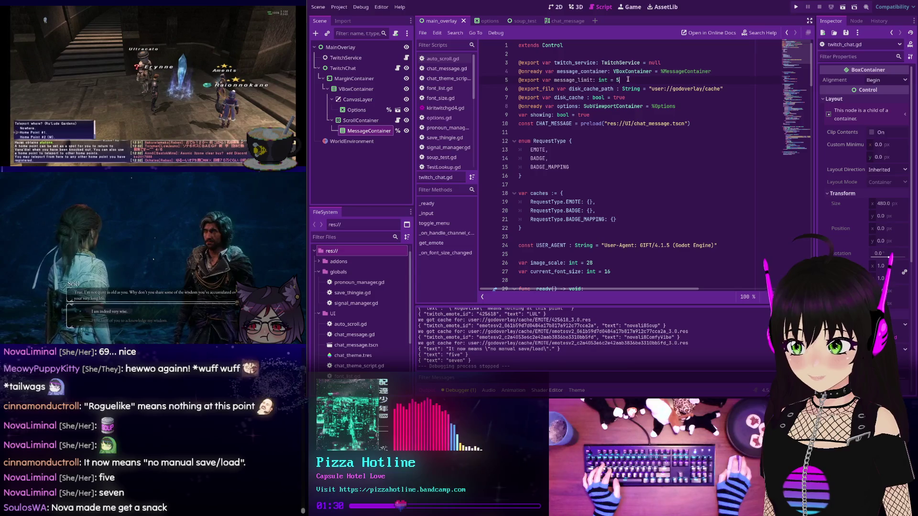
- Set the exported message_limit default to 200 and run the project
{"action": "key", "text": "BackSpace"}
{"action": "type", "text": "200"}
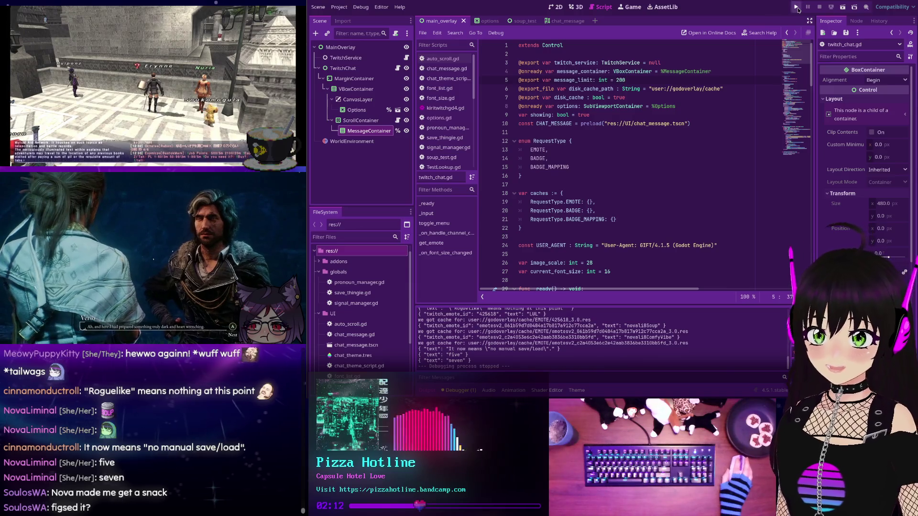
{"action": "key", "text": "F5"}
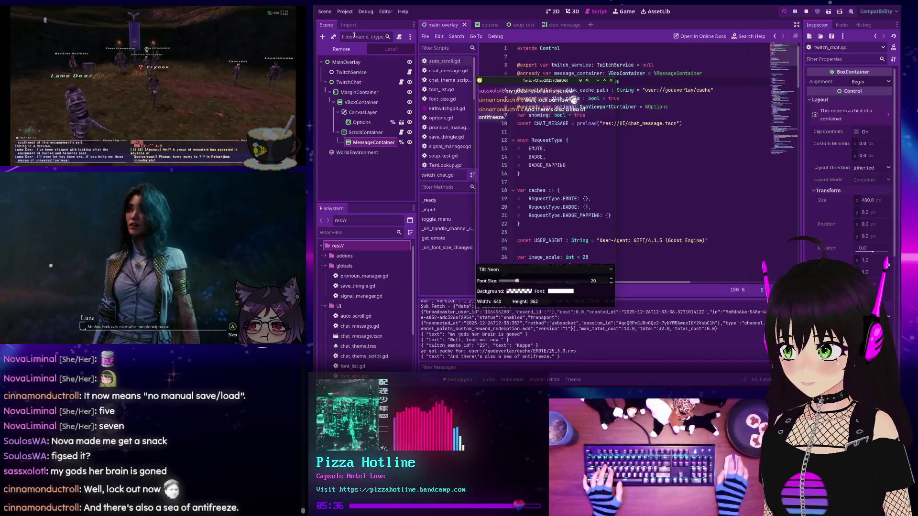
- Stop the overlay run after testing the 200-message limit
{"action": "key", "text": "F8"}
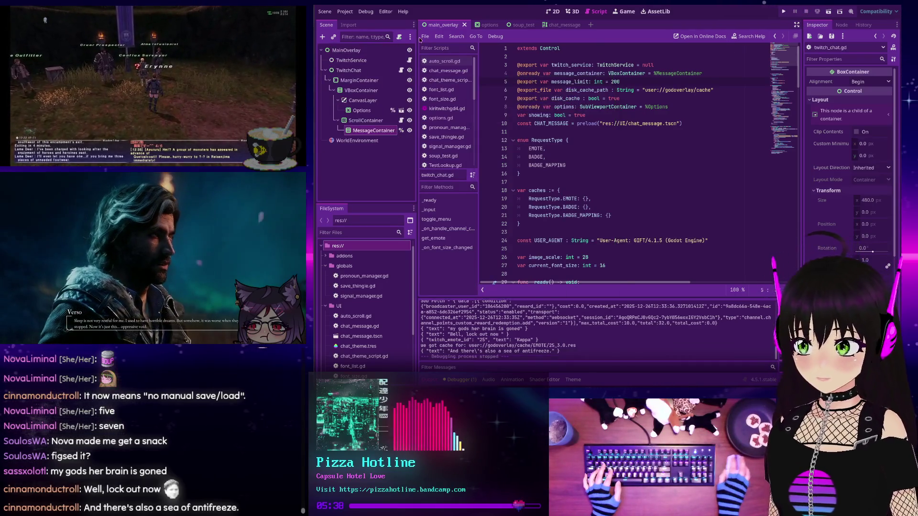
- Set the viewport size to 640 by 360 in Project Settings > Display > Window
{"action": "left_click", "coordinate": [342, 15]}
{"action": "left_click", "coordinate": [349, 22]}
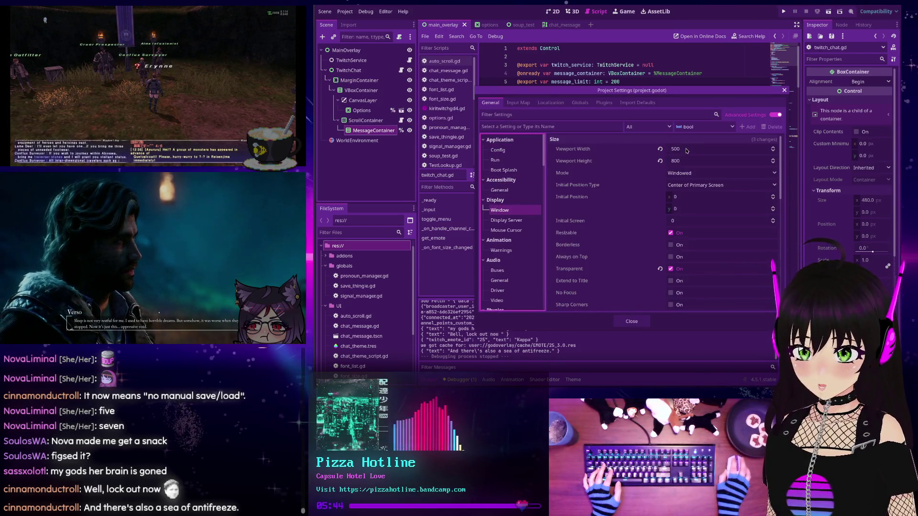
{"action": "left_click", "coordinate": [499, 209]}
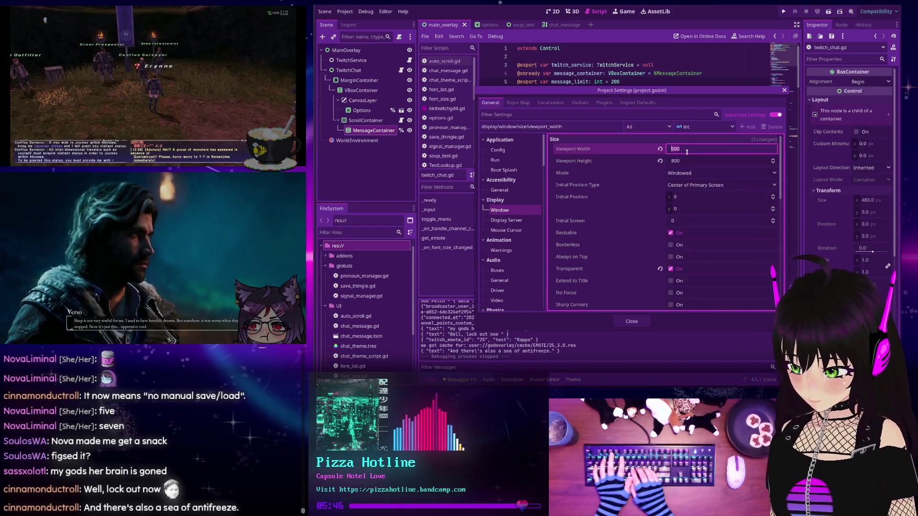
{"action": "type", "text": "640"}
{"action": "key", "text": "Tab"}
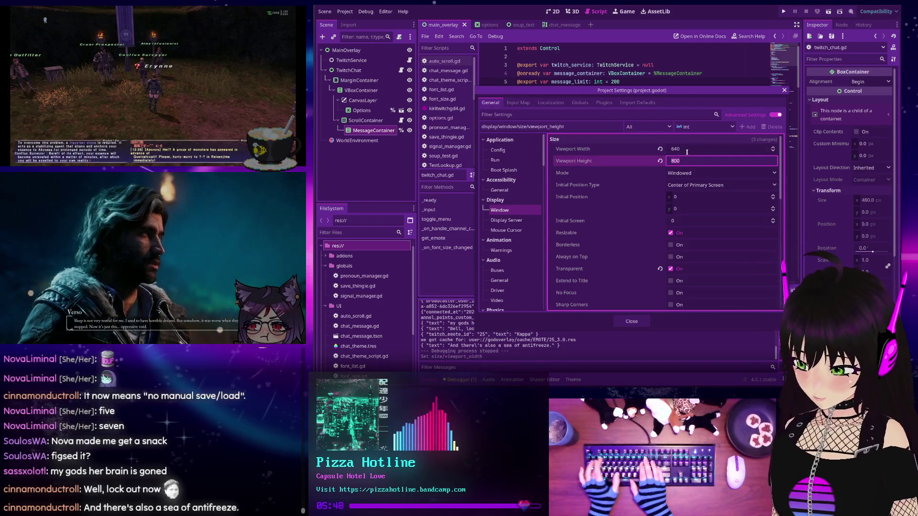
{"action": "type", "text": "360"}
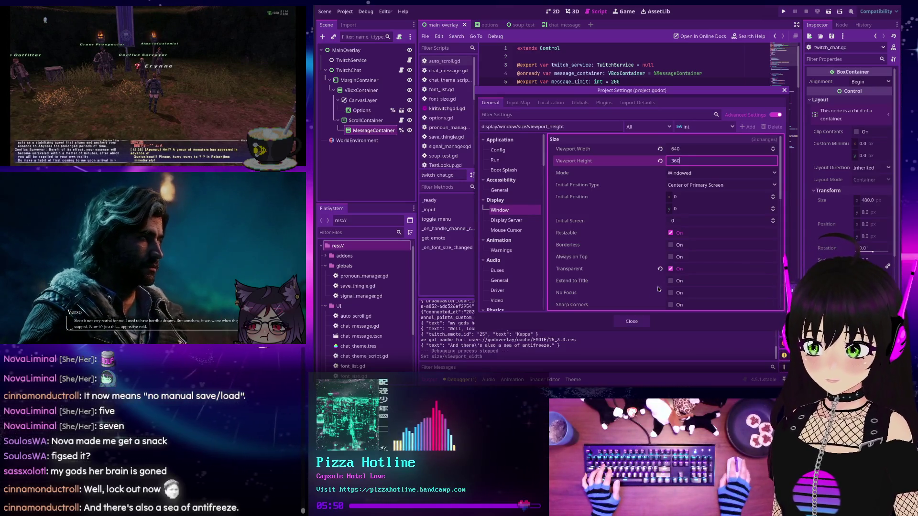
{"action": "left_click", "coordinate": [631, 322]}
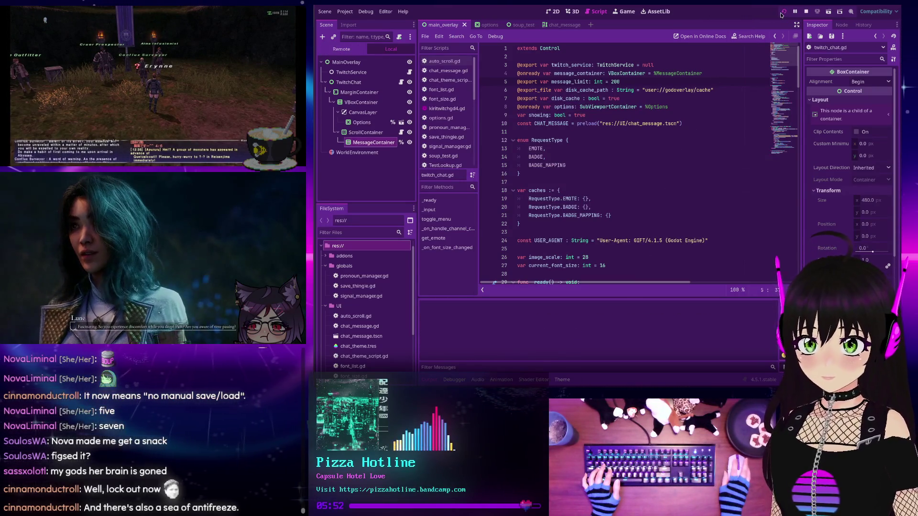
- Run at the new size, browse the font OptionButton keeping Tilt Neon, then stop
{"action": "key", "text": "F5"}
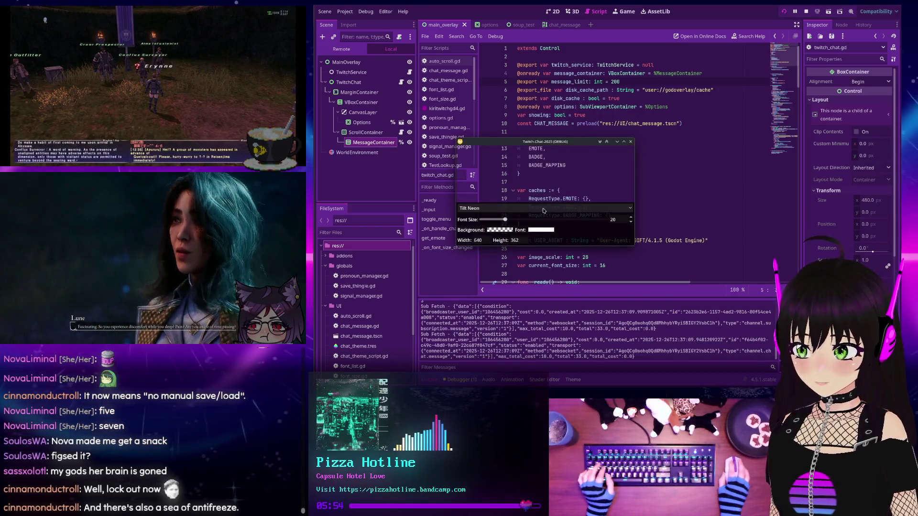
{"action": "left_click", "coordinate": [543, 208]}
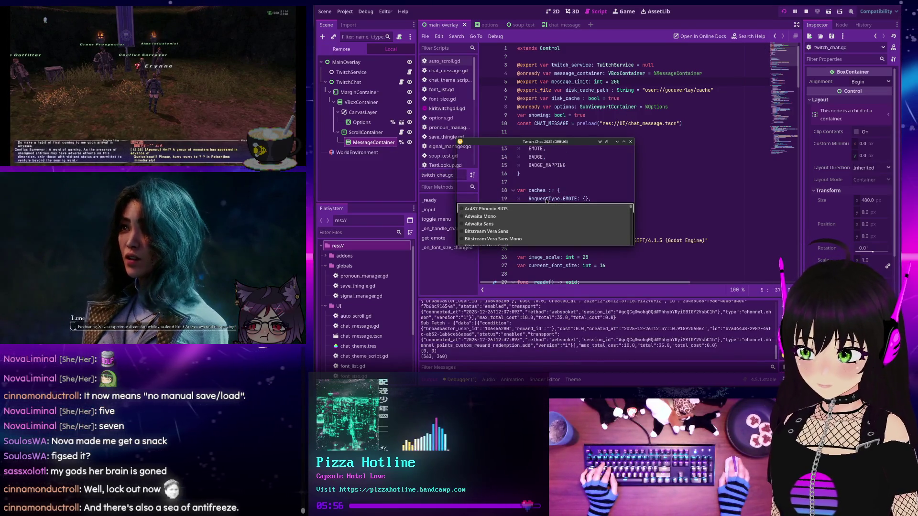
{"action": "left_click", "coordinate": [545, 198]}
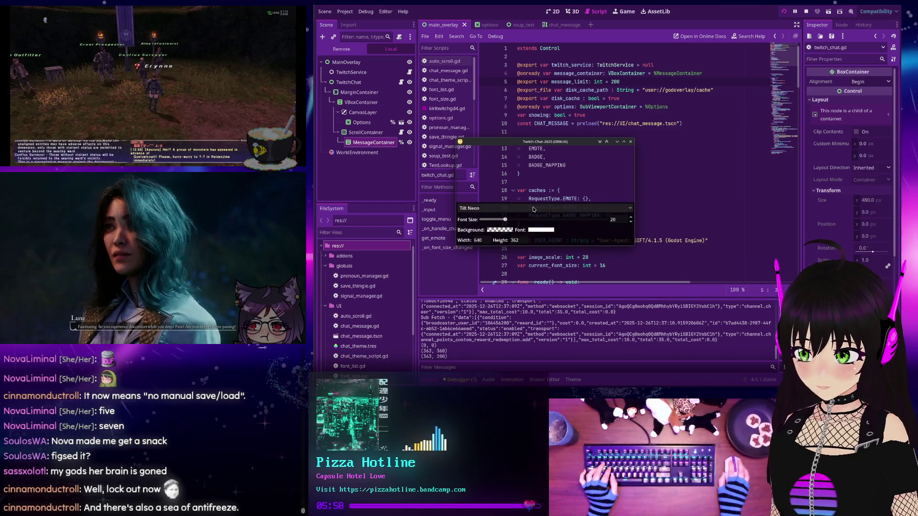
{"action": "left_click", "coordinate": [528, 208]}
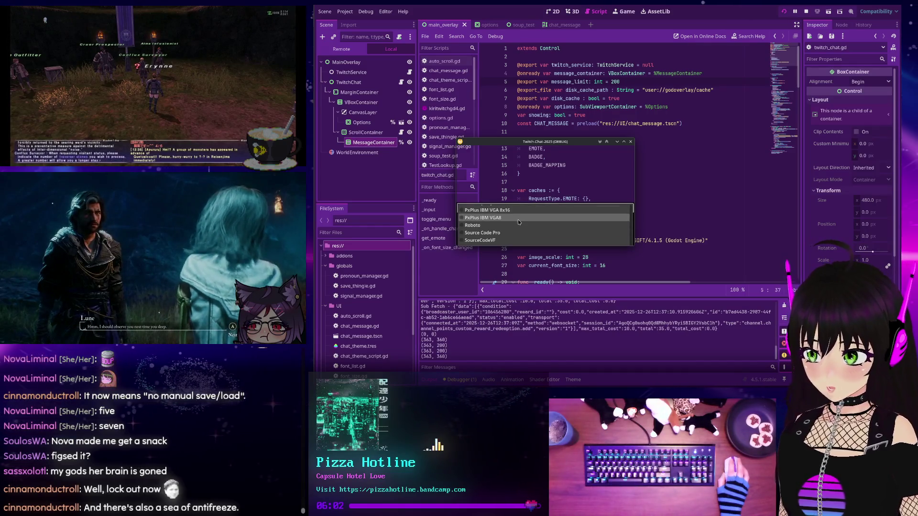
{"action": "left_click", "coordinate": [522, 190]}
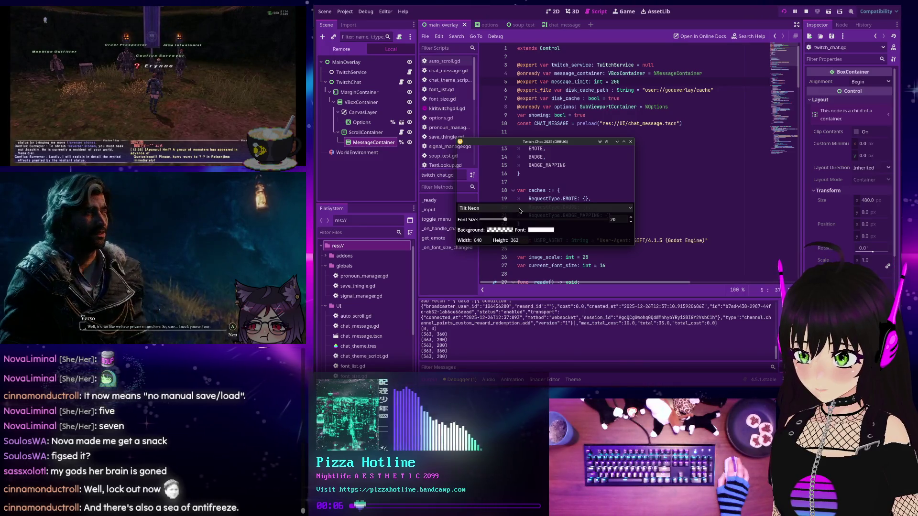
{"action": "left_click", "coordinate": [519, 209]}
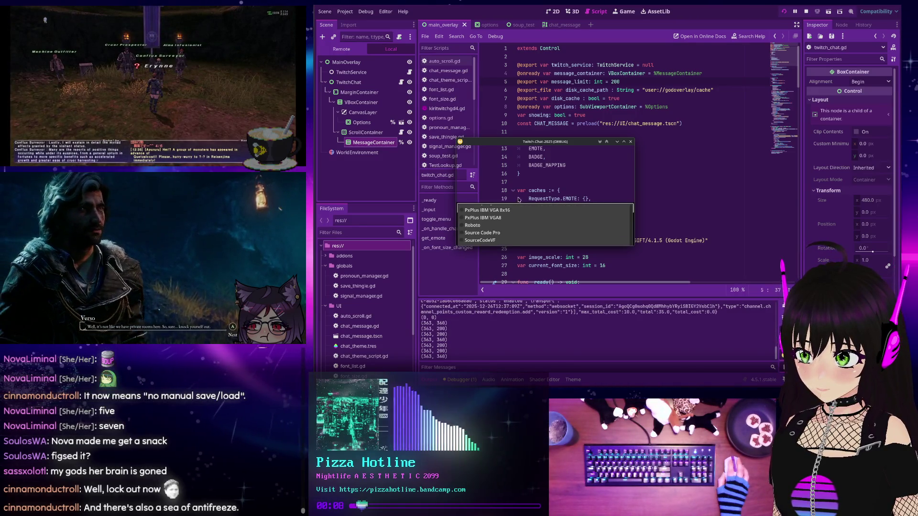
{"action": "left_click", "coordinate": [519, 199]}
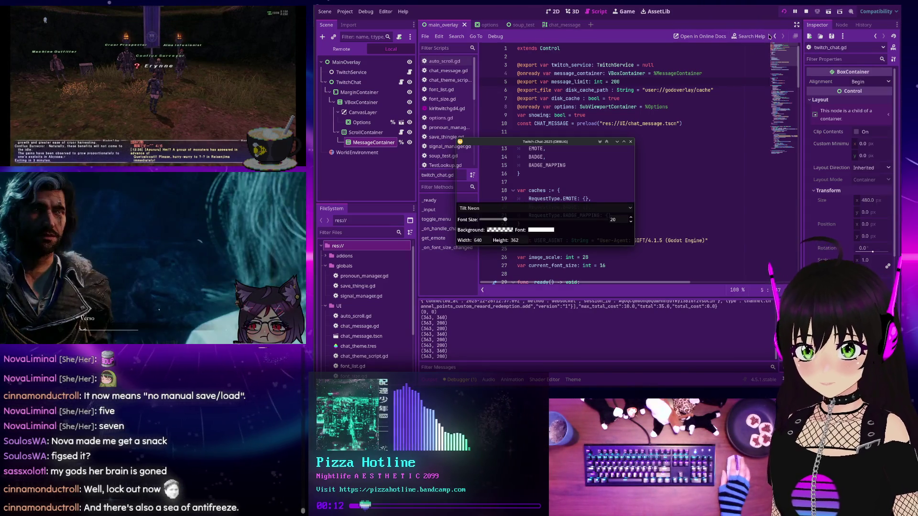
{"action": "key", "text": "F8"}
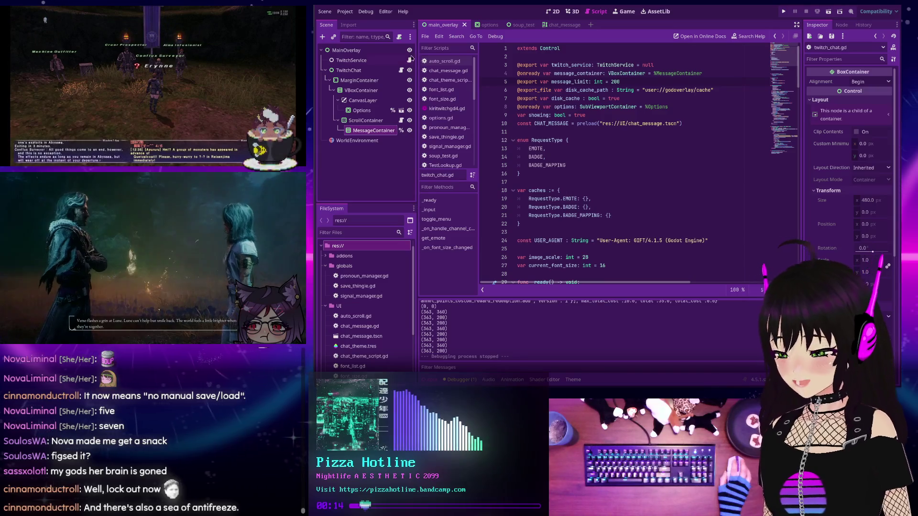
- Switch to the options scene and select BackgroundColor, FontList, then OptionsPanel
{"action": "left_click", "coordinate": [481, 25]}
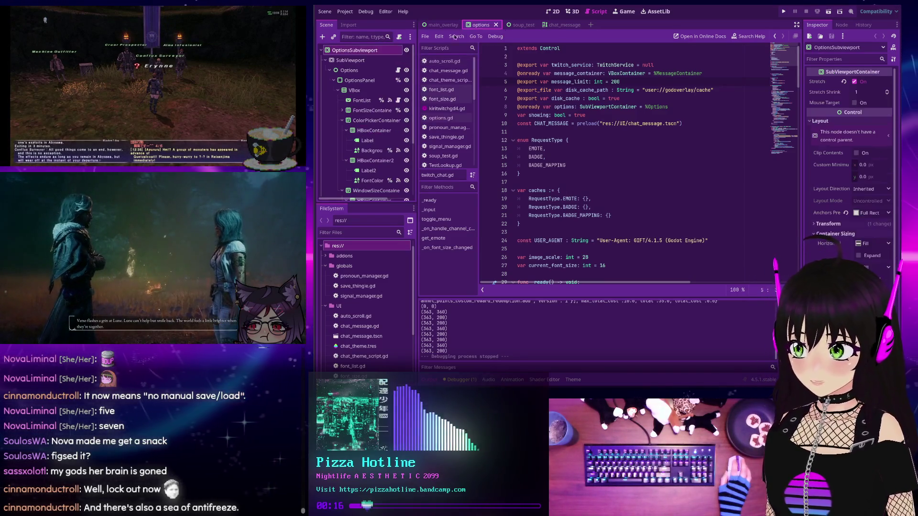
{"action": "scroll", "coordinate": [610, 163], "scroll_direction": "up", "scroll_amount": 2}
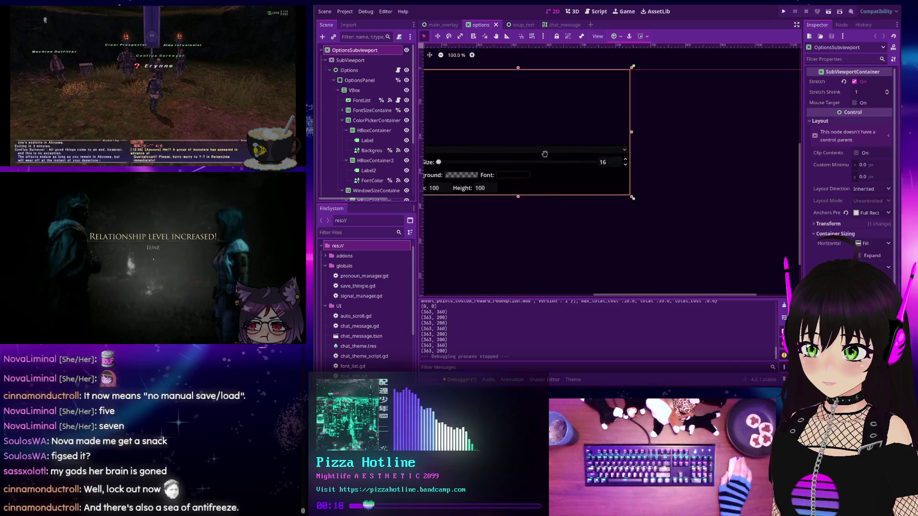
{"action": "left_click", "coordinate": [529, 166]}
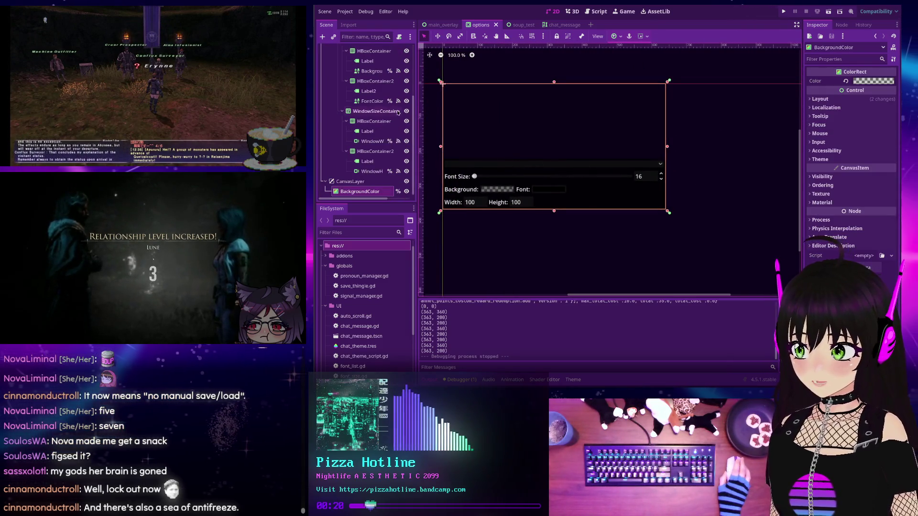
{"action": "scroll", "coordinate": [363, 115], "scroll_direction": "up", "scroll_amount": 3}
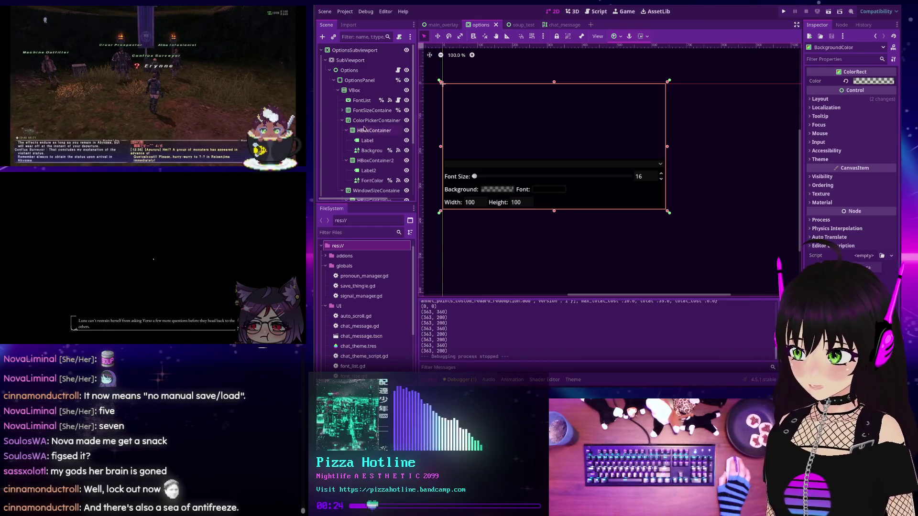
{"action": "left_click", "coordinate": [632, 164]}
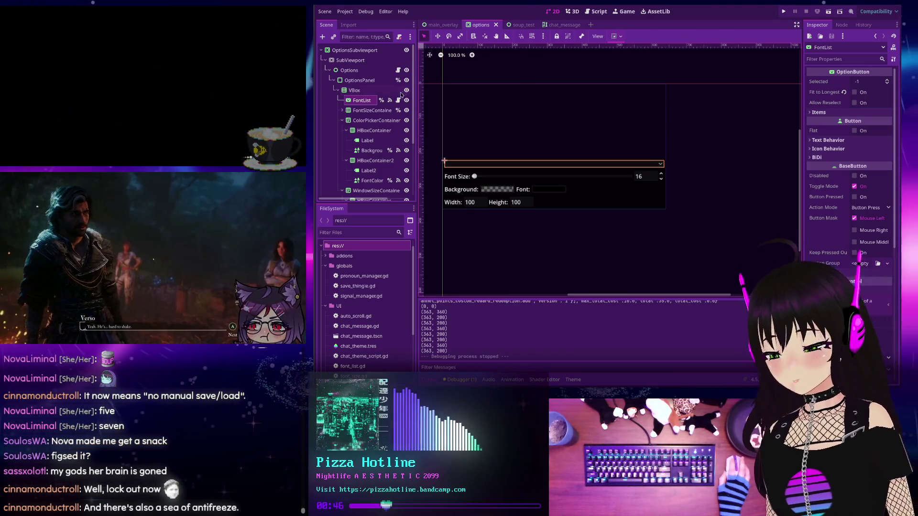
{"action": "left_click", "coordinate": [359, 81]}
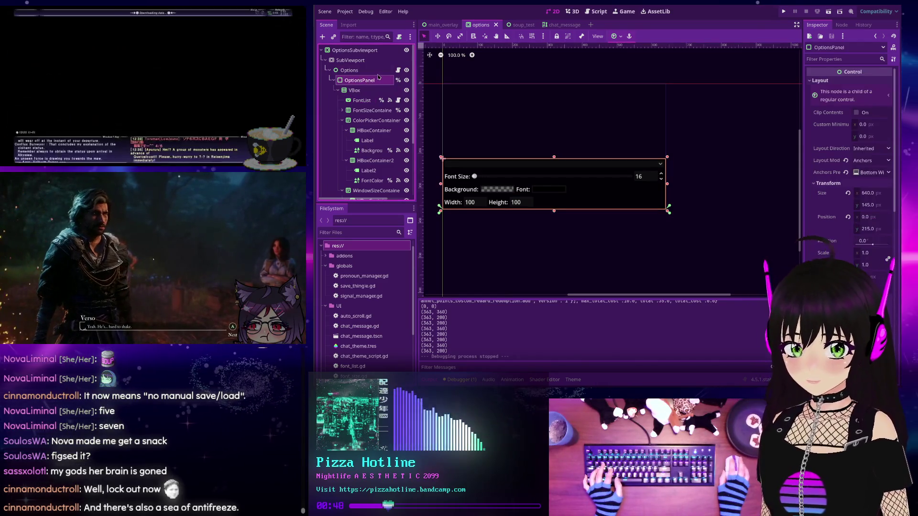
- Anchor OptionsPanel with the HCenter Wide preset and run to check the layout
{"action": "left_click", "coordinate": [614, 36]}
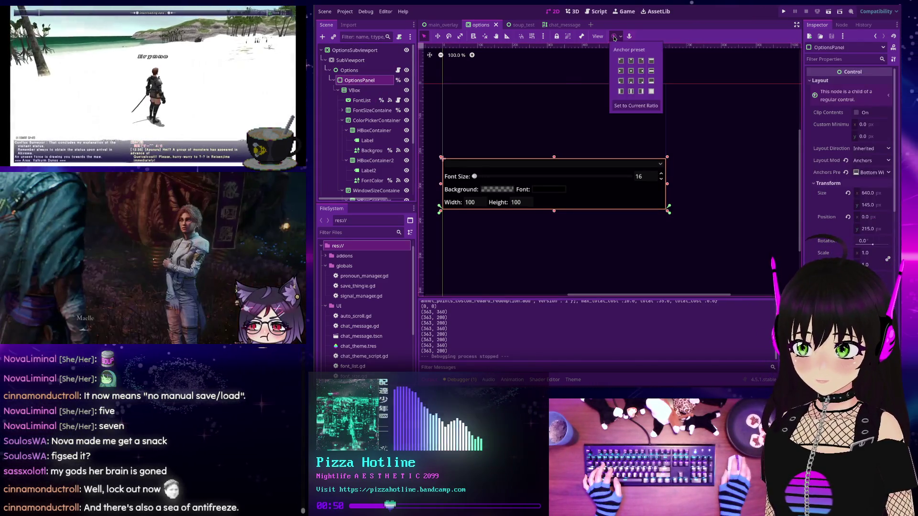
{"action": "left_click", "coordinate": [631, 71]}
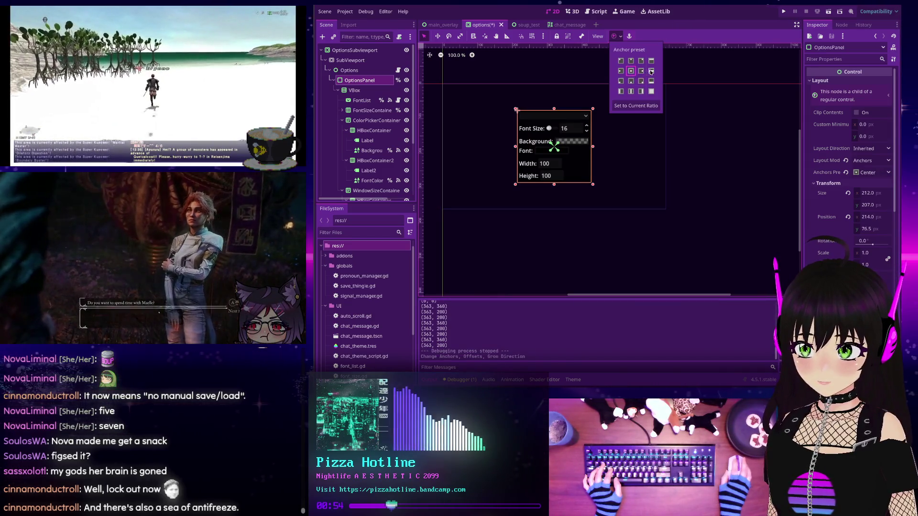
{"action": "left_click", "coordinate": [651, 71]}
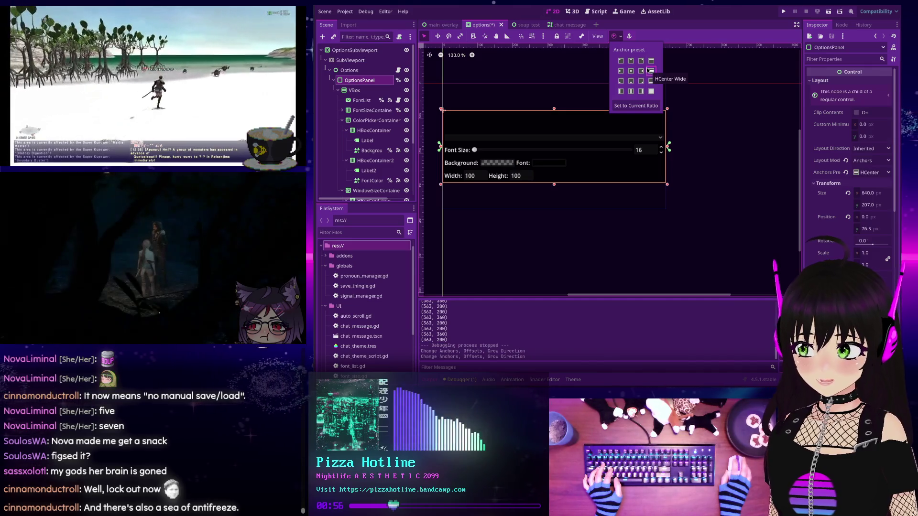
{"action": "left_click", "coordinate": [708, 115]}
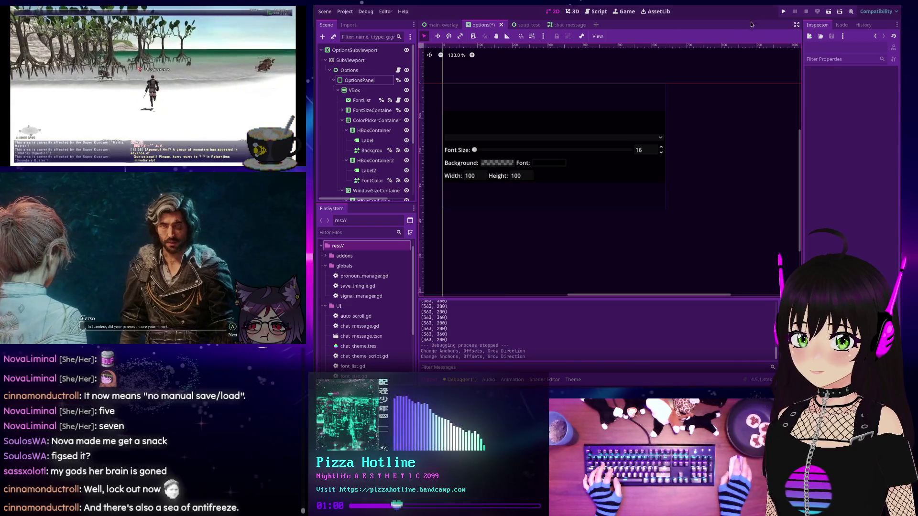
{"action": "left_click", "coordinate": [783, 11]}
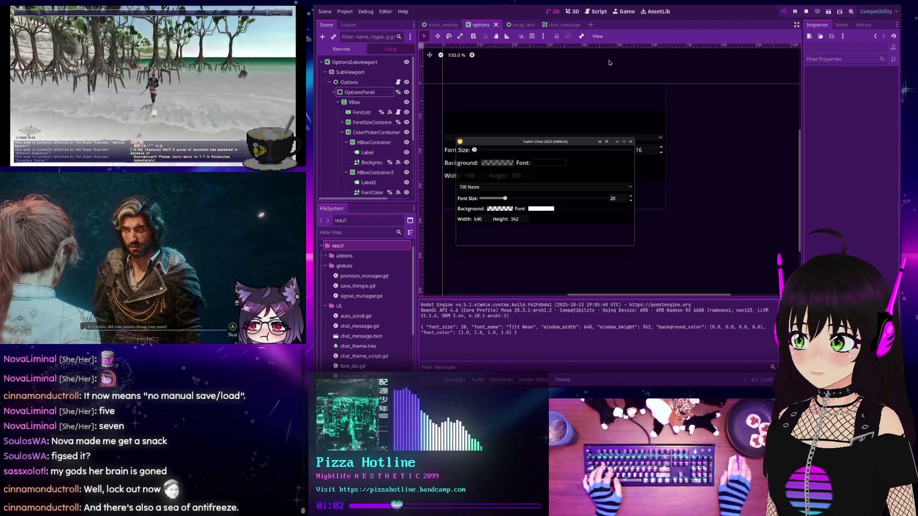
- Move the chat debug window aside, stop the running session with F8, and select OptionsPanel
{"action": "left_click_drag", "start_coordinate": [542, 149], "coordinate": [549, 73]}
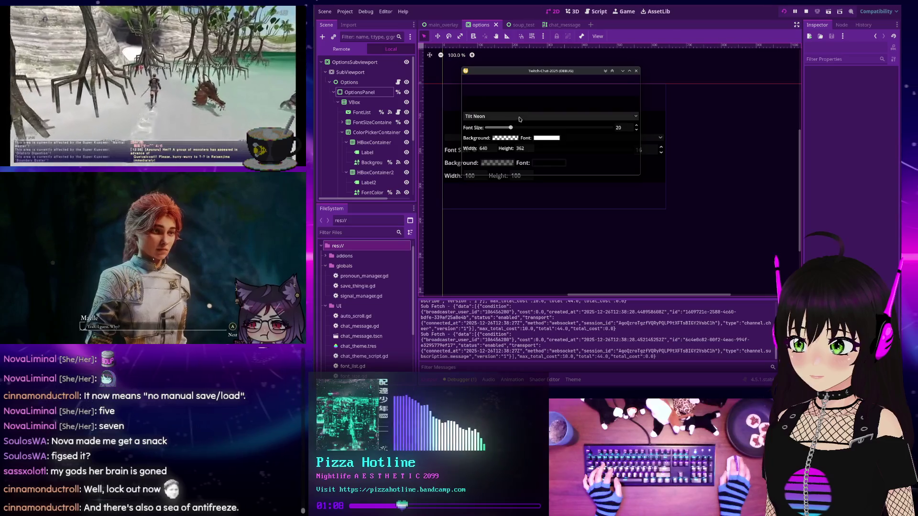
{"action": "mouse_move", "coordinate": [535, 88]}
{"action": "left_mouse_down"}
{"action": "mouse_move", "coordinate": [582, 14]}
{"action": "mouse_move", "coordinate": [613, 13]}
{"action": "mouse_move", "coordinate": [586, 40]}
{"action": "left_mouse_up"}
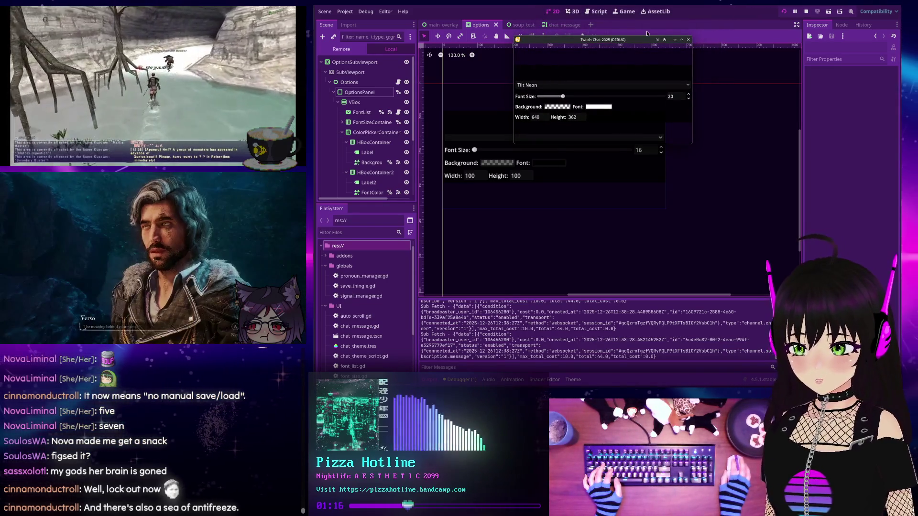
{"action": "key", "text": "F8"}
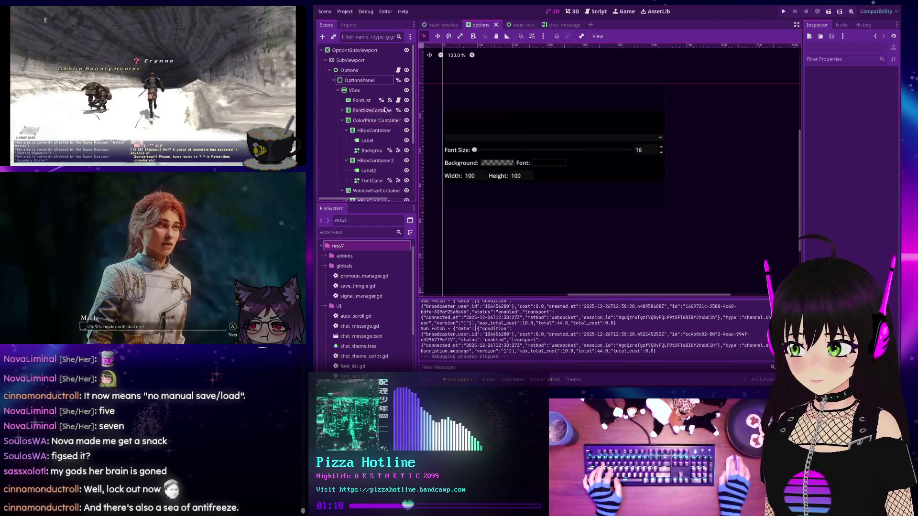
{"action": "left_click", "coordinate": [359, 79]}
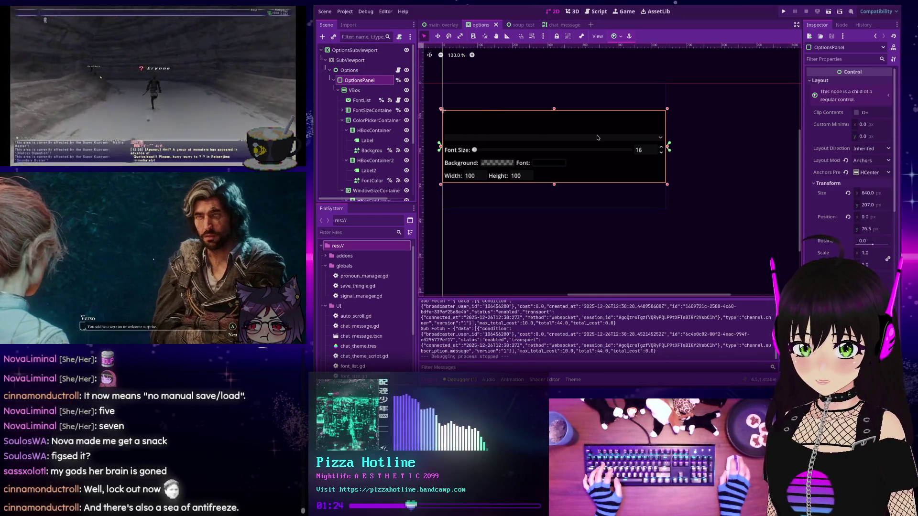
- Inspect the VBox, FontList, Label and Options nodes in the Scene dock, ending on OptionsPanel
{"action": "left_click", "coordinate": [355, 90]}
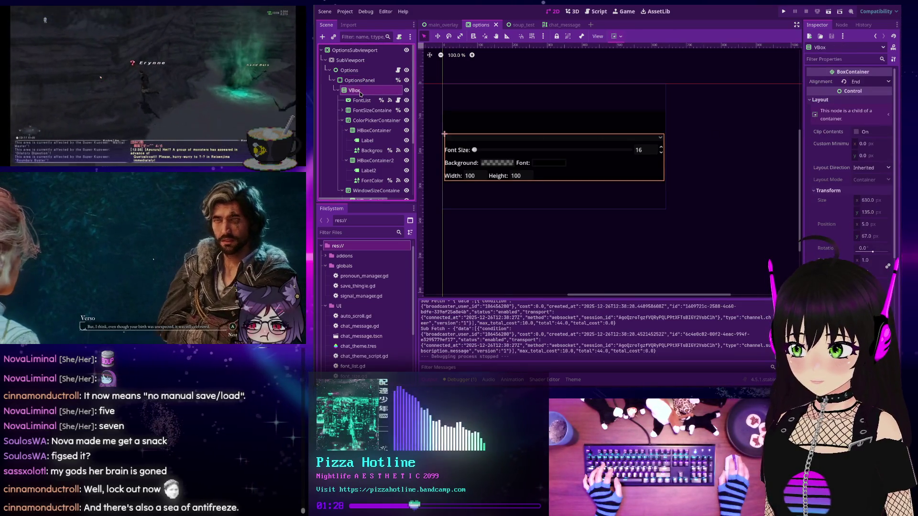
{"action": "left_click", "coordinate": [532, 124]}
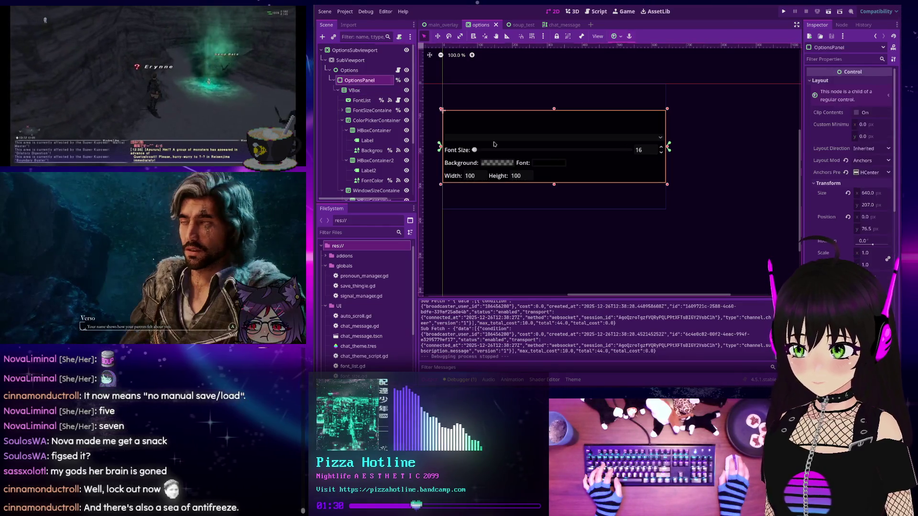
{"action": "scroll", "coordinate": [532, 124], "scroll_direction": "up", "scroll_amount": 2}
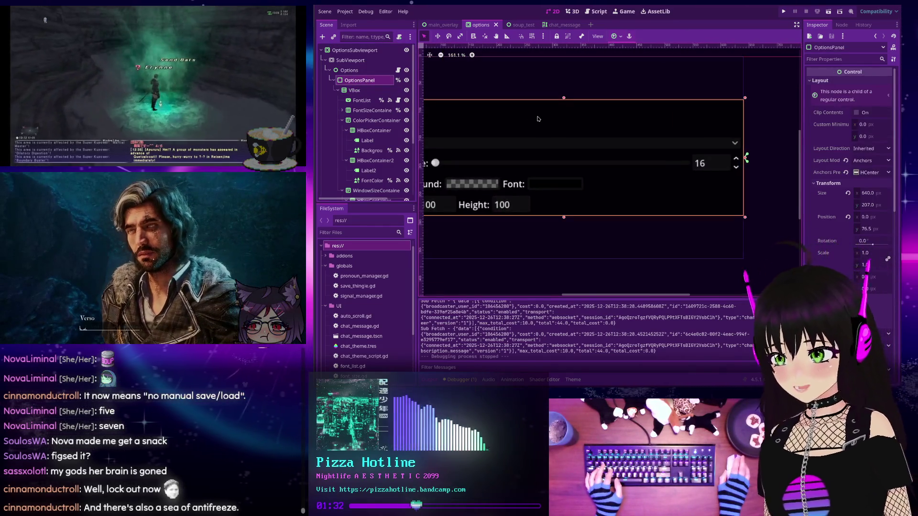
{"action": "scroll", "coordinate": [532, 122], "scroll_direction": "up", "scroll_amount": 1}
{"action": "left_click", "coordinate": [366, 91]}
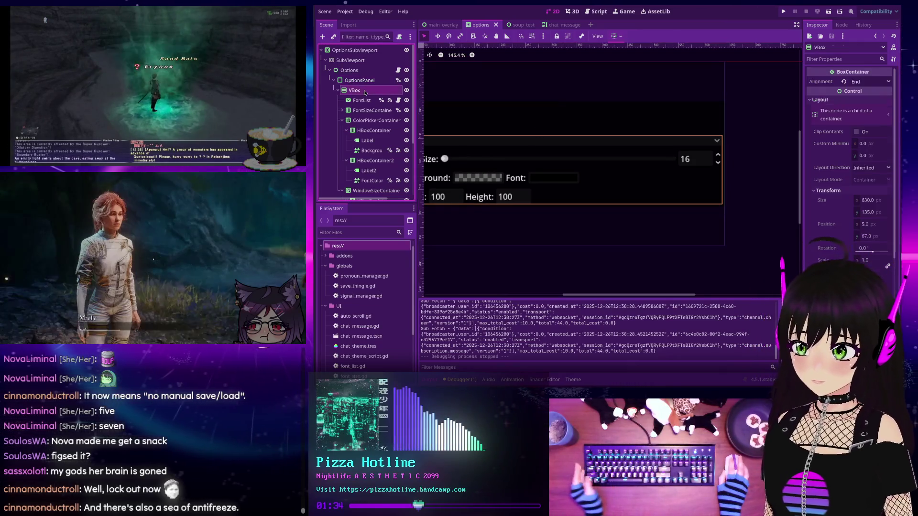
{"action": "left_click_drag", "start_coordinate": [496, 129], "coordinate": [576, 120]}
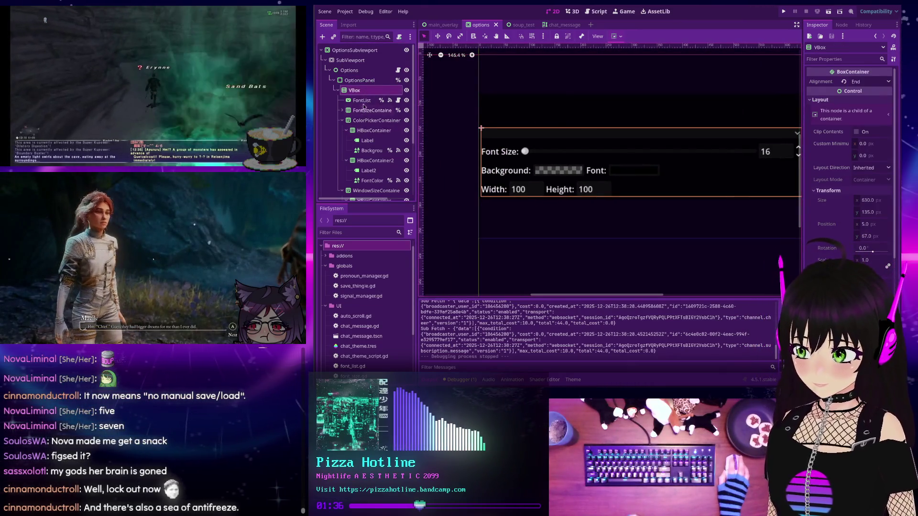
{"action": "left_click", "coordinate": [361, 100]}
{"action": "left_click", "coordinate": [372, 110]}
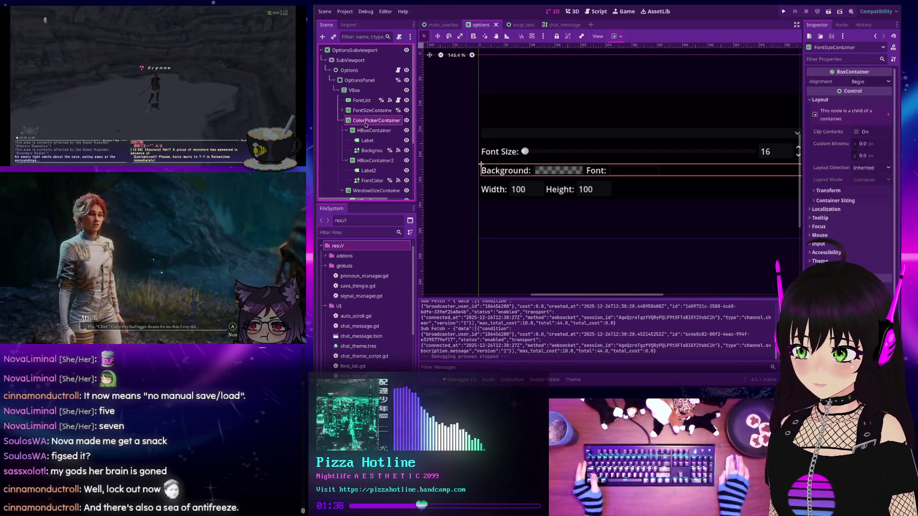
{"action": "left_click", "coordinate": [374, 131]}
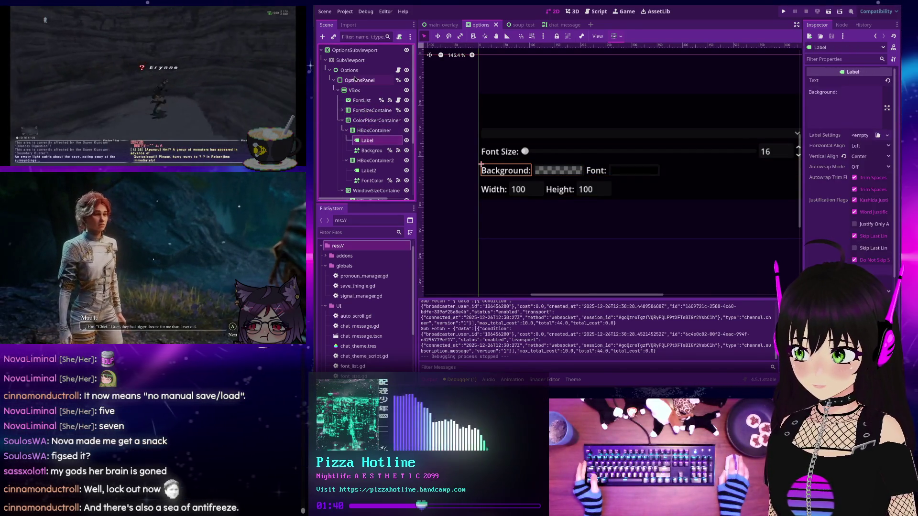
{"action": "left_click", "coordinate": [355, 90]}
{"action": "left_click", "coordinate": [350, 71]}
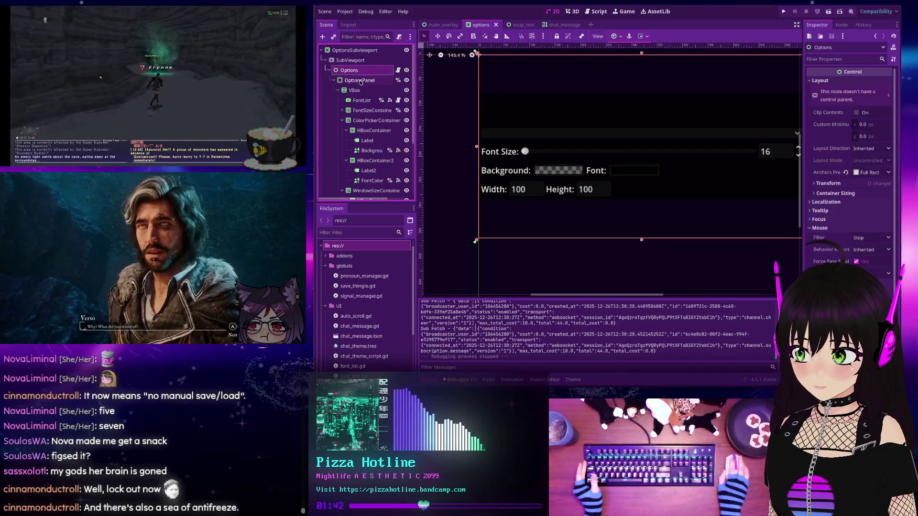
{"action": "left_click", "coordinate": [361, 81]}
{"action": "scroll", "coordinate": [606, 144], "scroll_direction": "down", "scroll_amount": 2}
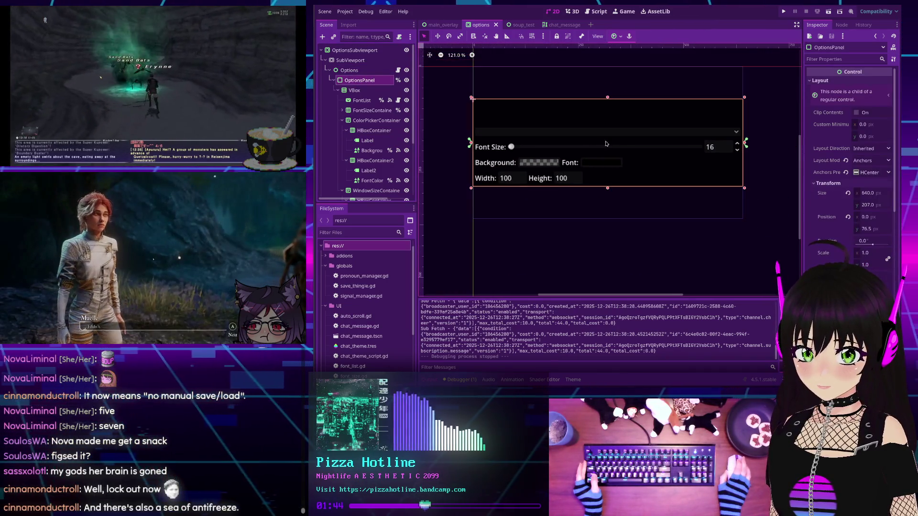
- Apply the Center anchor preset to OptionsPanel so it shrinks to 212 by 207
{"action": "left_click", "coordinate": [614, 35]}
{"action": "left_click", "coordinate": [630, 70]}
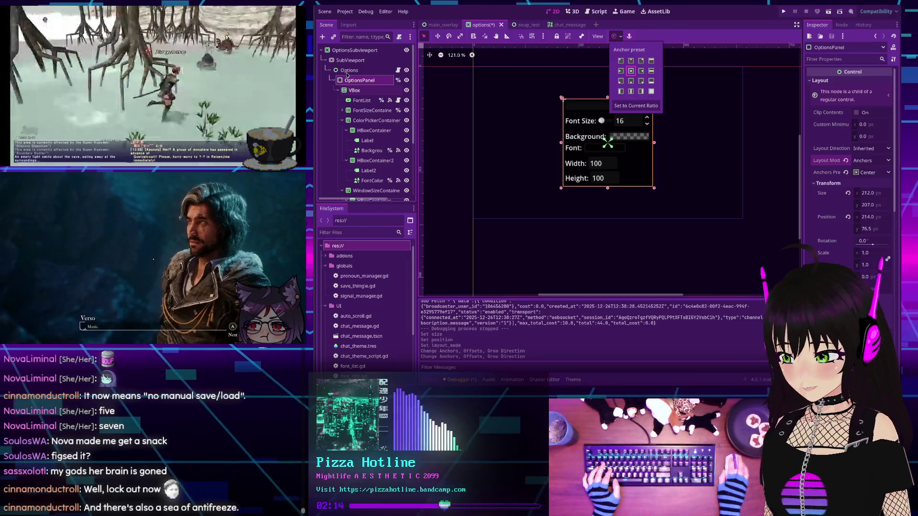
- Dismiss the anchor presets and select Options, OptionsPanel, then VBox to show its 202 by 197 properties
{"action": "left_click", "coordinate": [349, 69]}
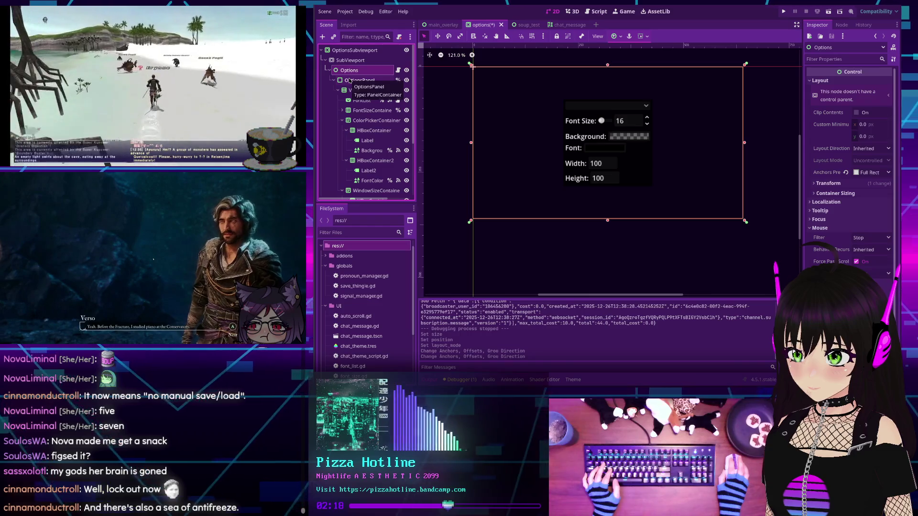
{"action": "left_click", "coordinate": [357, 80]}
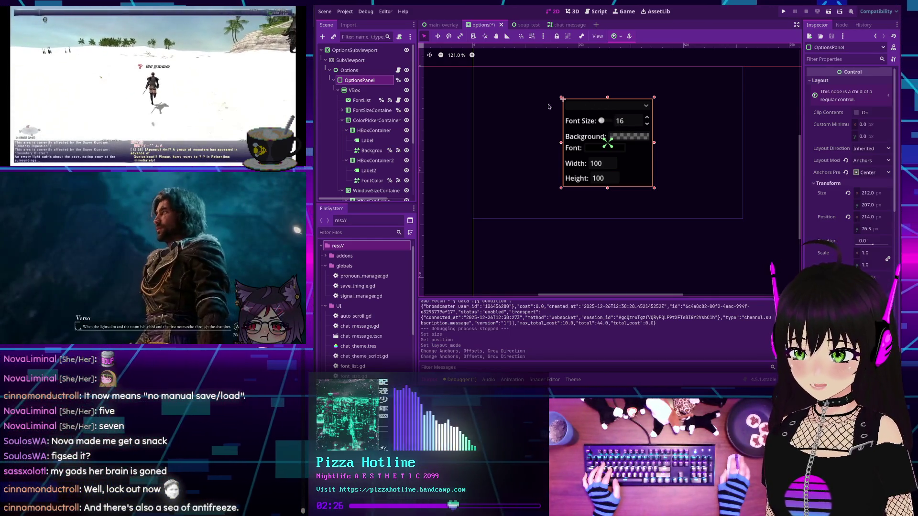
{"action": "left_click", "coordinate": [354, 91]}
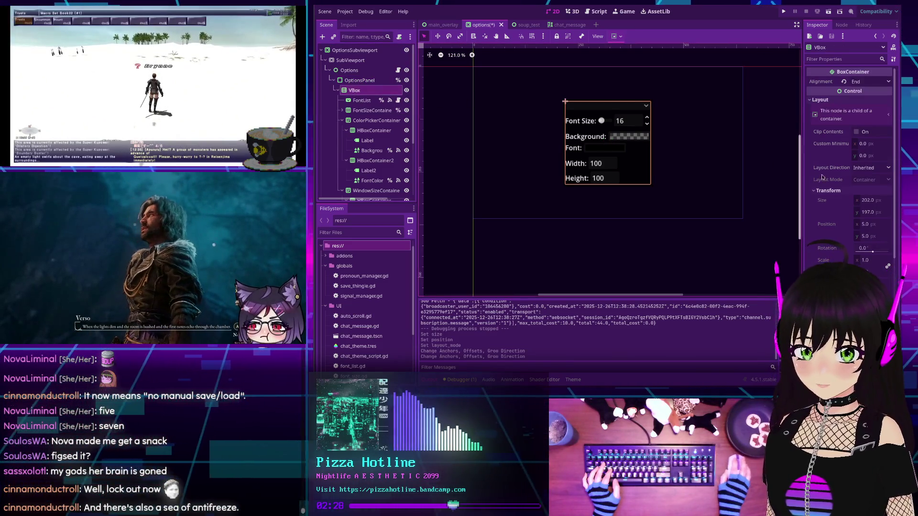
{"action": "scroll", "coordinate": [836, 179], "scroll_direction": "down", "scroll_amount": 3}
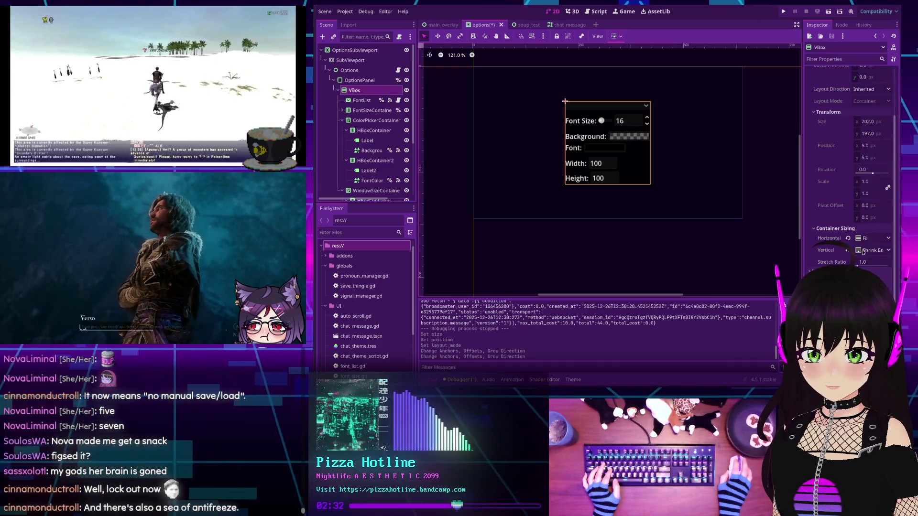
- Set VBox container sizing to Fill both horizontally and vertically, undoing a stray Shrink Center
{"action": "left_click", "coordinate": [863, 251]}
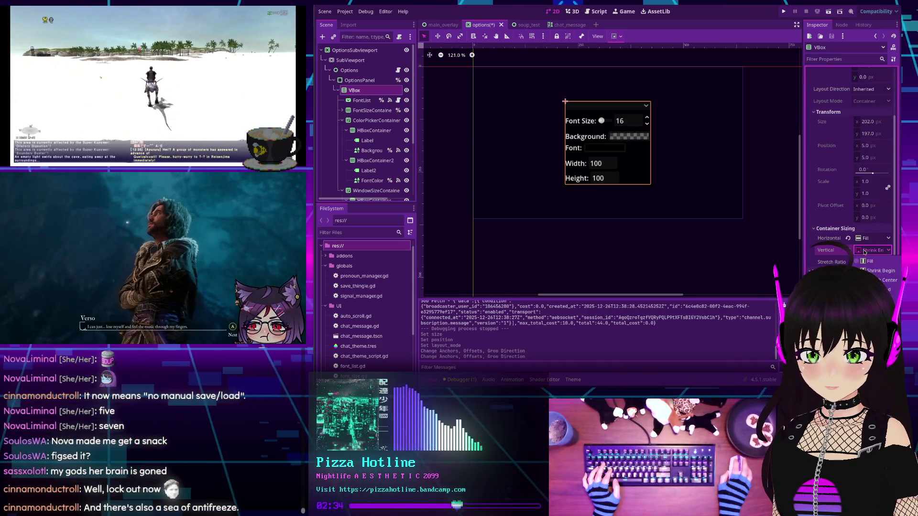
{"action": "left_click", "coordinate": [869, 261]}
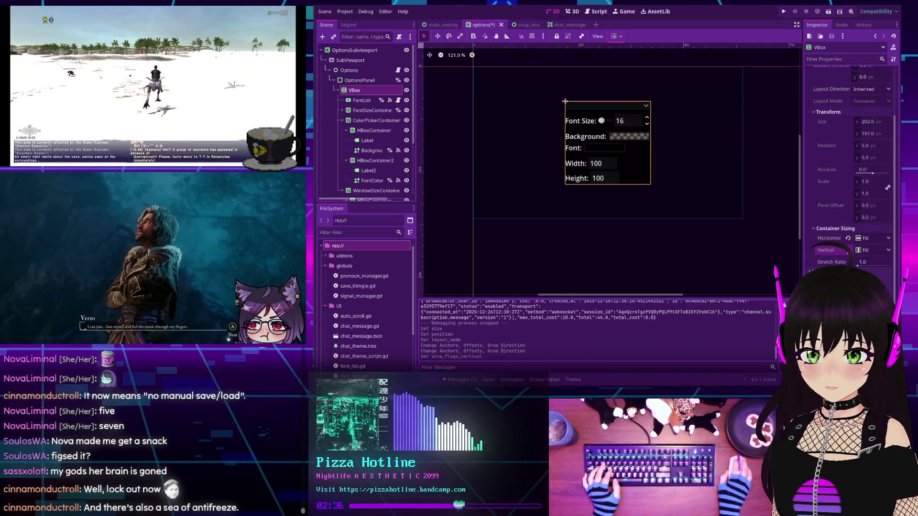
{"action": "left_click", "coordinate": [848, 239]}
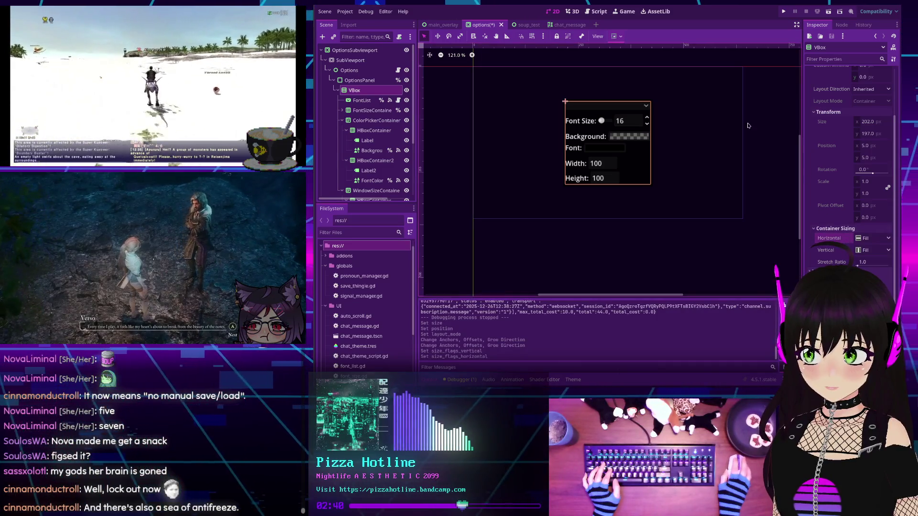
{"action": "left_click", "coordinate": [868, 239]}
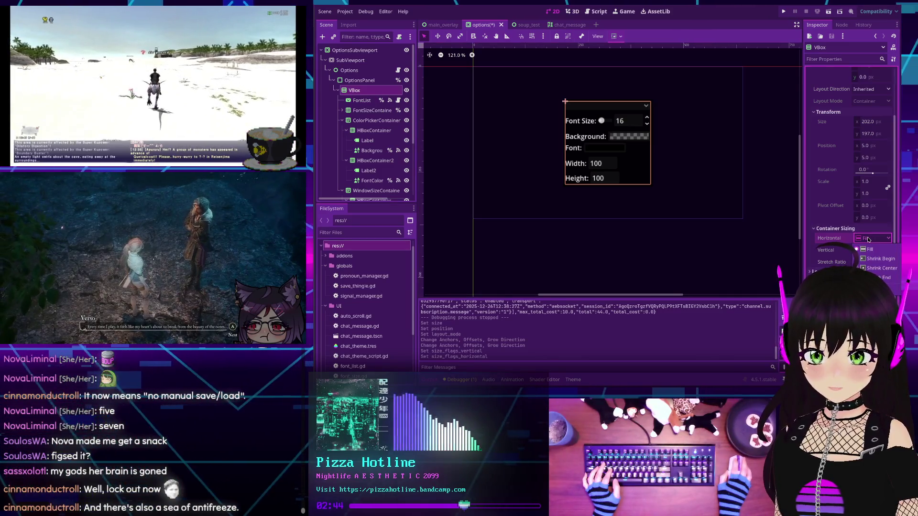
{"action": "left_click", "coordinate": [869, 248]}
{"action": "left_click", "coordinate": [866, 251]}
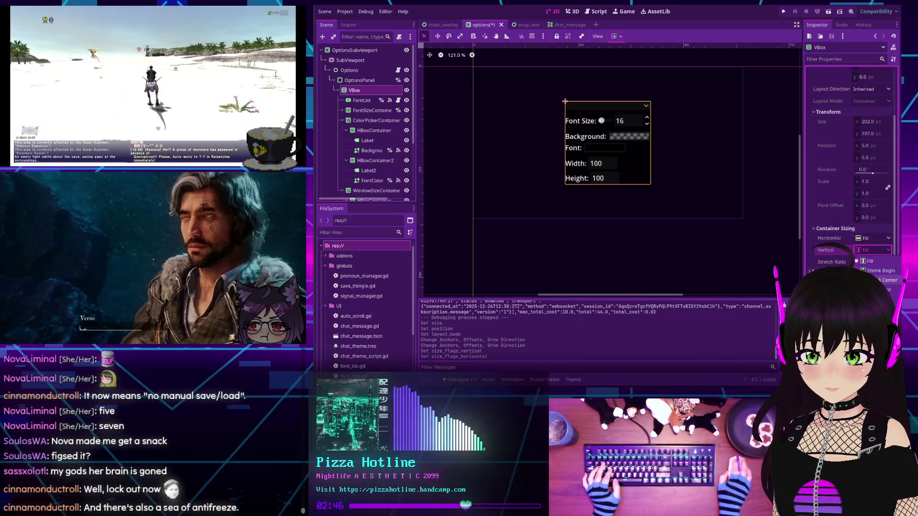
{"action": "left_click", "coordinate": [879, 280]}
{"action": "key", "text": "ctrl+z"}
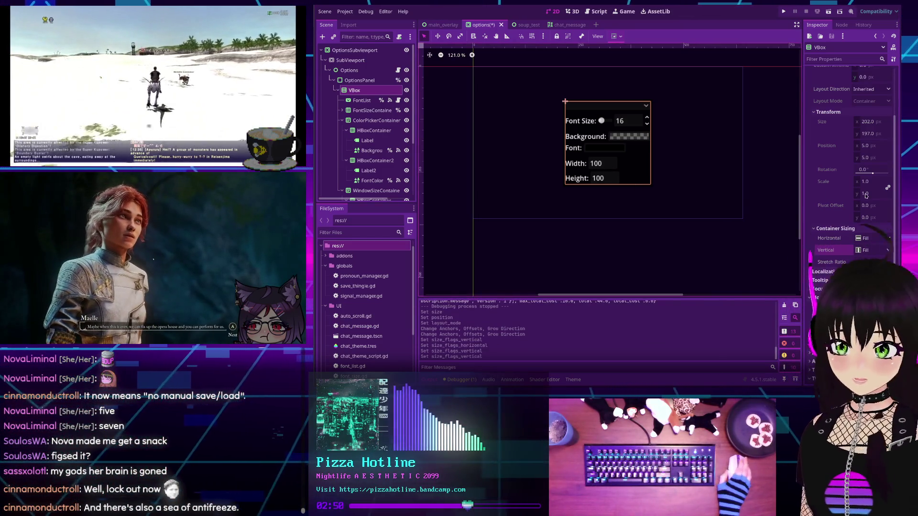
{"action": "scroll", "coordinate": [864, 197], "scroll_direction": "up", "scroll_amount": 3}
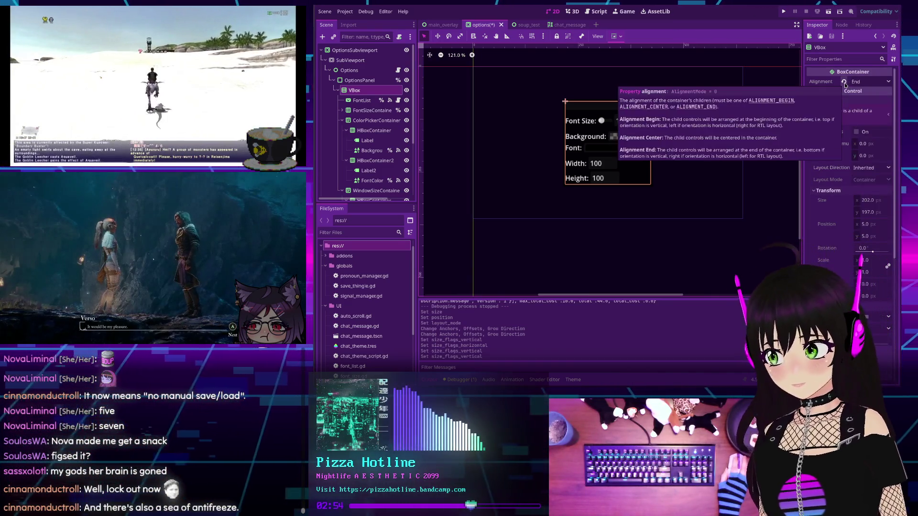
- Reset VBox alignment to Begin and select the OptionsPanel node
{"action": "left_click", "coordinate": [845, 82]}
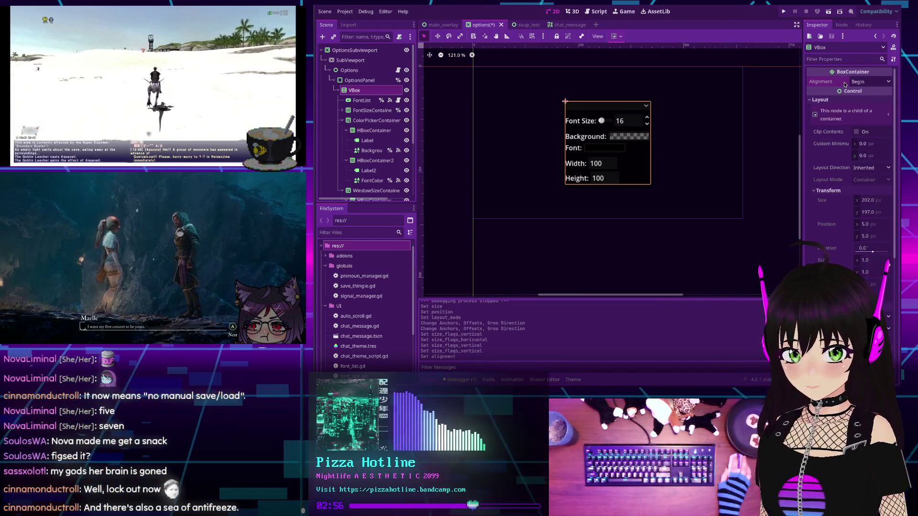
{"action": "left_click", "coordinate": [358, 80]}
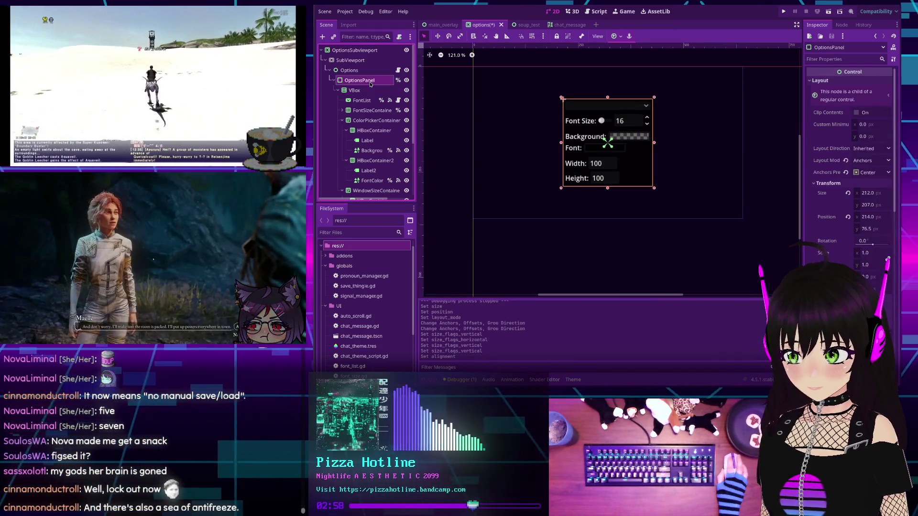
- Reset OptionsPanel's layout mode and size, then anchor it HCenter Wide across the horizontal centre
{"action": "left_click", "coordinate": [846, 160]}
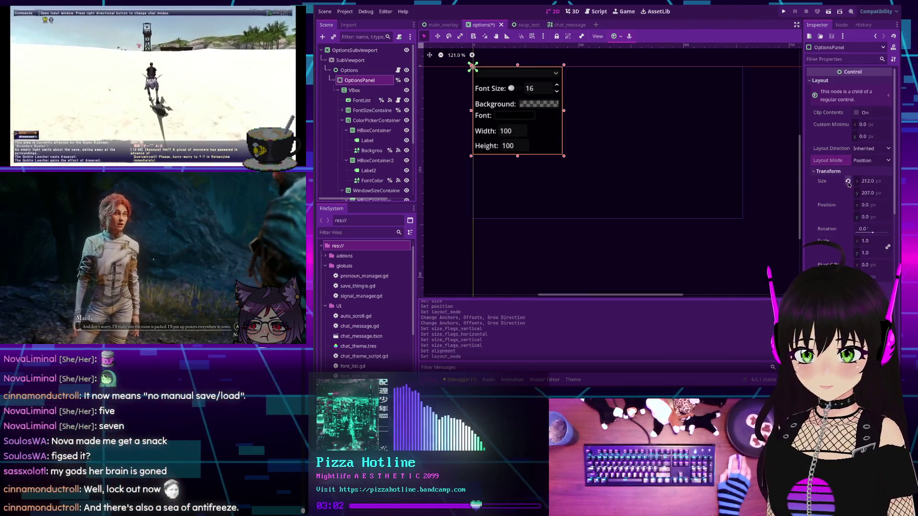
{"action": "left_click", "coordinate": [849, 182]}
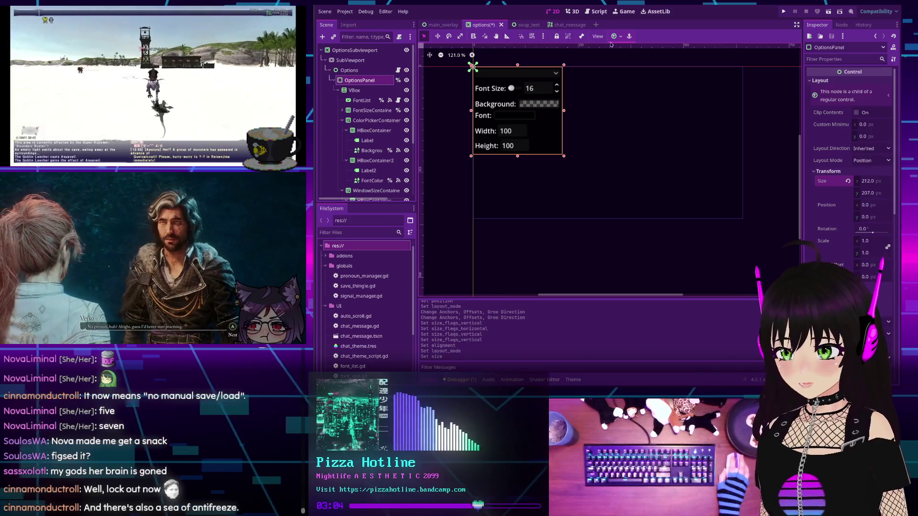
{"action": "left_click", "coordinate": [613, 36]}
{"action": "left_click", "coordinate": [651, 71]}
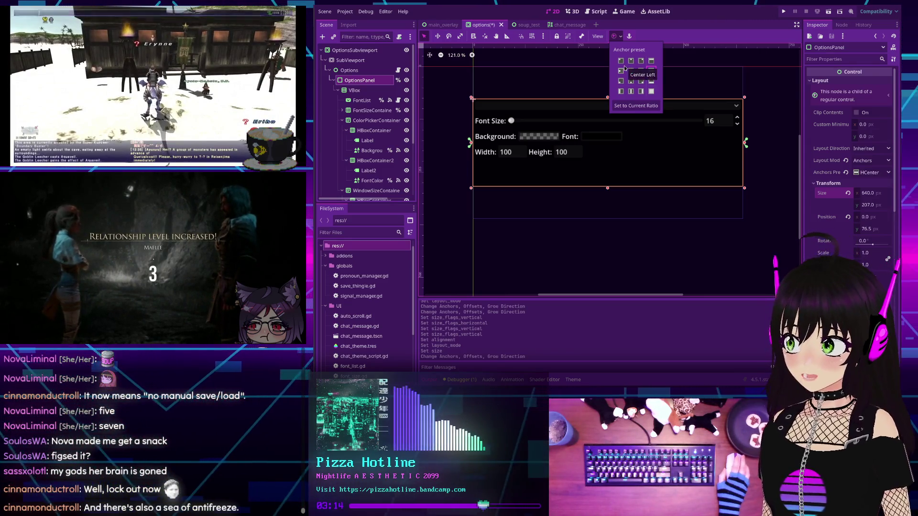
- Deselect the panel, reset the canvas zoom, and run the current scene with F6
{"action": "left_click", "coordinate": [458, 103]}
{"action": "key", "text": "ctrl+0"}
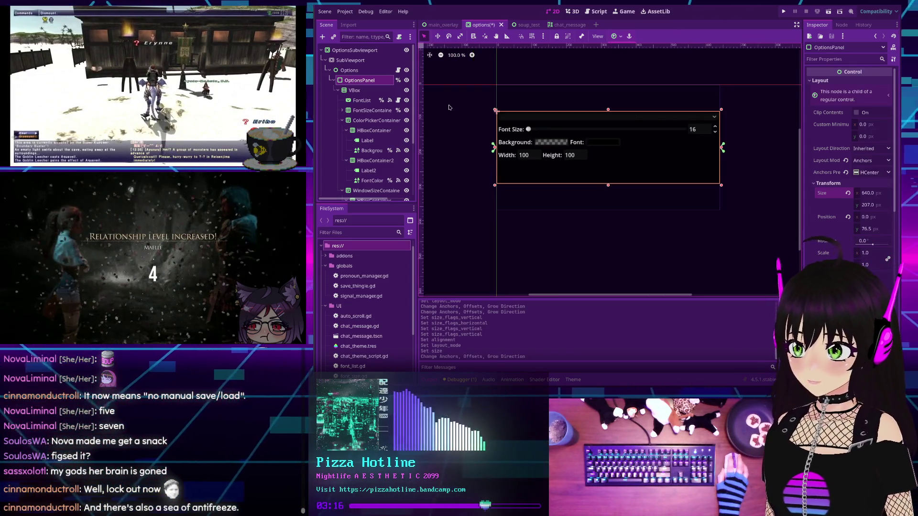
{"action": "key", "text": "F6"}
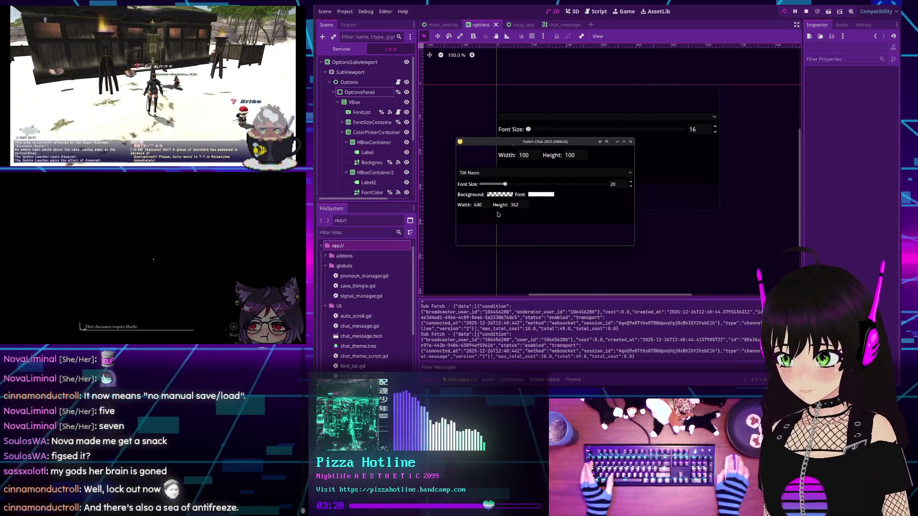
- Try the font list in the running preview keeping Tilt Neon, move the window about, then stop the run
{"action": "left_click", "coordinate": [502, 174]}
{"action": "scroll", "coordinate": [501, 189], "scroll_direction": "down", "scroll_amount": 2}
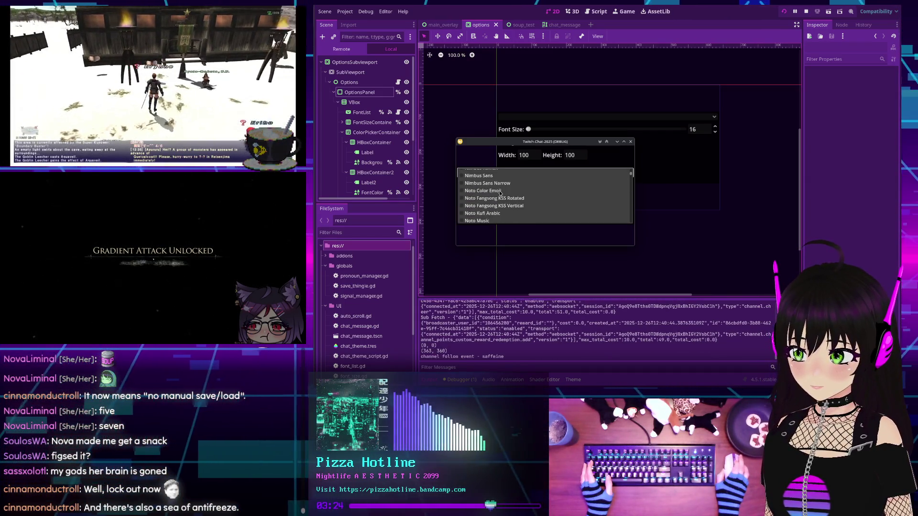
{"action": "scroll", "coordinate": [501, 194], "scroll_direction": "up", "scroll_amount": 5}
{"action": "scroll", "coordinate": [502, 192], "scroll_direction": "up", "scroll_amount": 3}
{"action": "scroll", "coordinate": [503, 190], "scroll_direction": "up", "scroll_amount": 3}
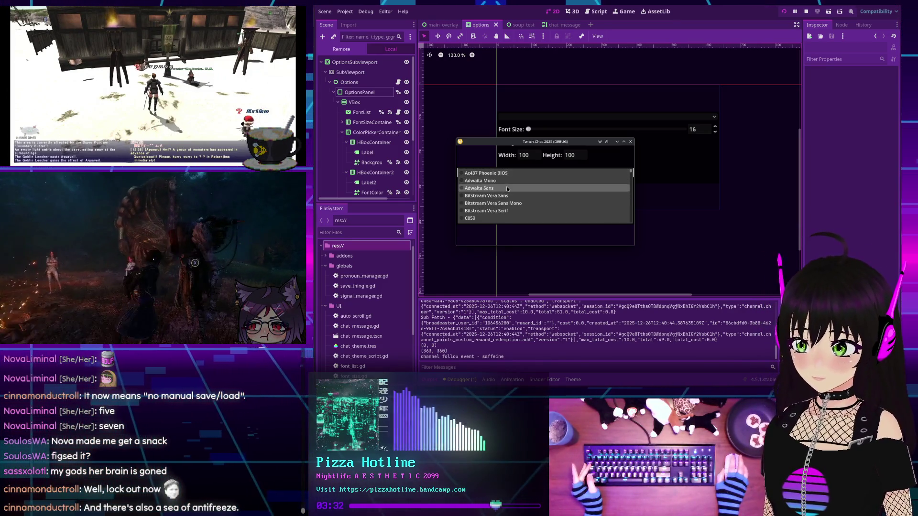
{"action": "left_click", "coordinate": [488, 160]}
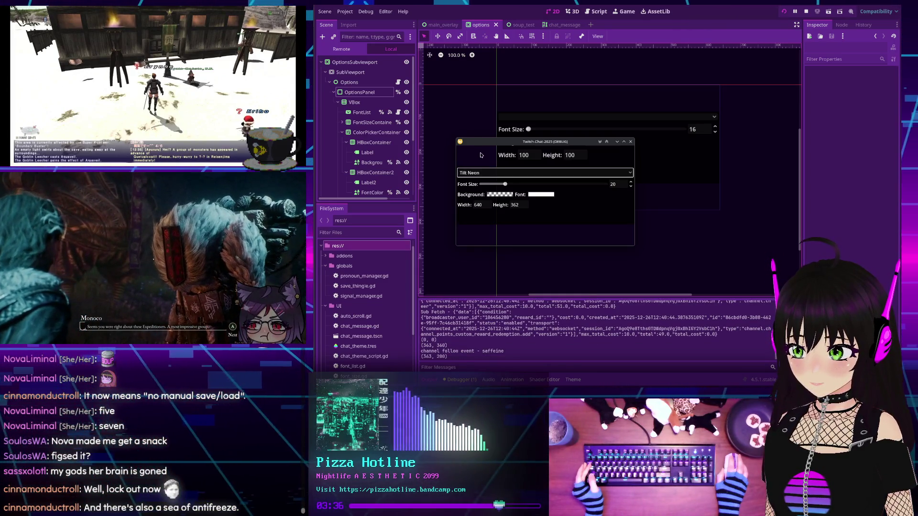
{"action": "left_click_drag", "start_coordinate": [498, 149], "coordinate": [502, 151]}
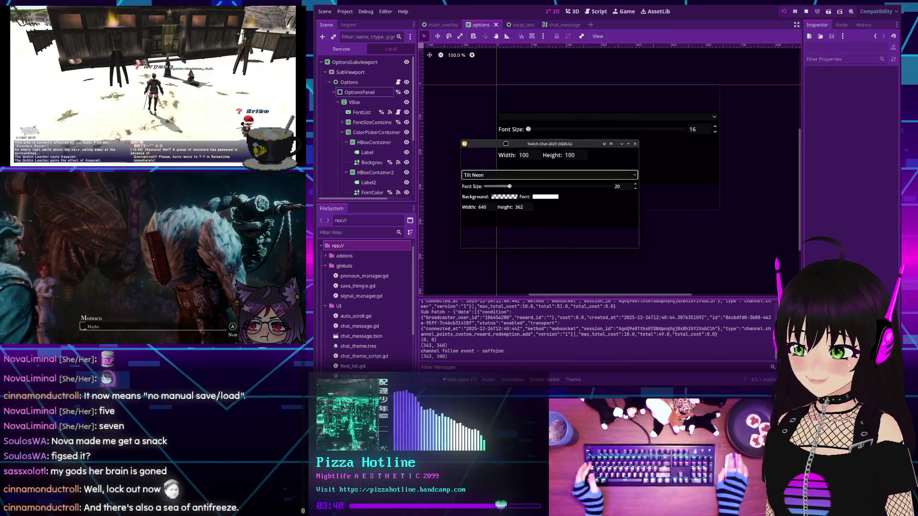
{"action": "left_click_drag", "start_coordinate": [505, 144], "coordinate": [505, 143]}
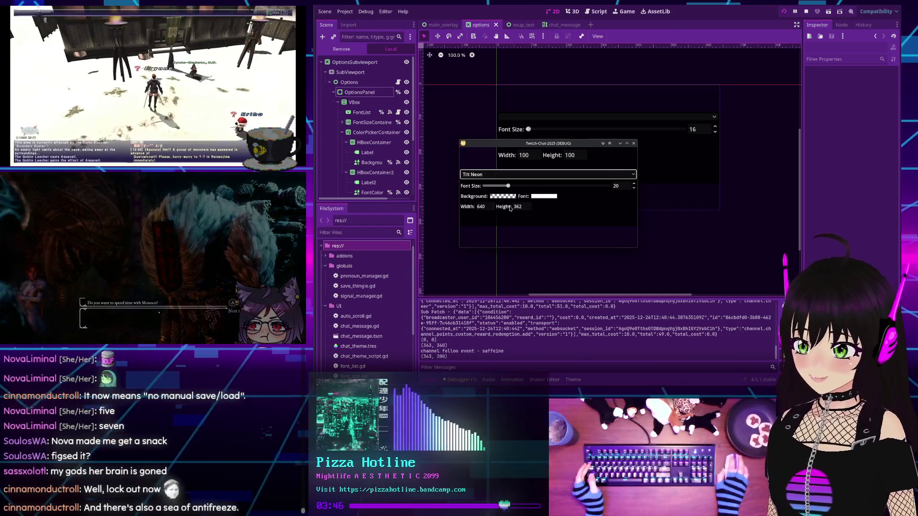
{"action": "left_click_drag", "start_coordinate": [531, 144], "coordinate": [564, 95]}
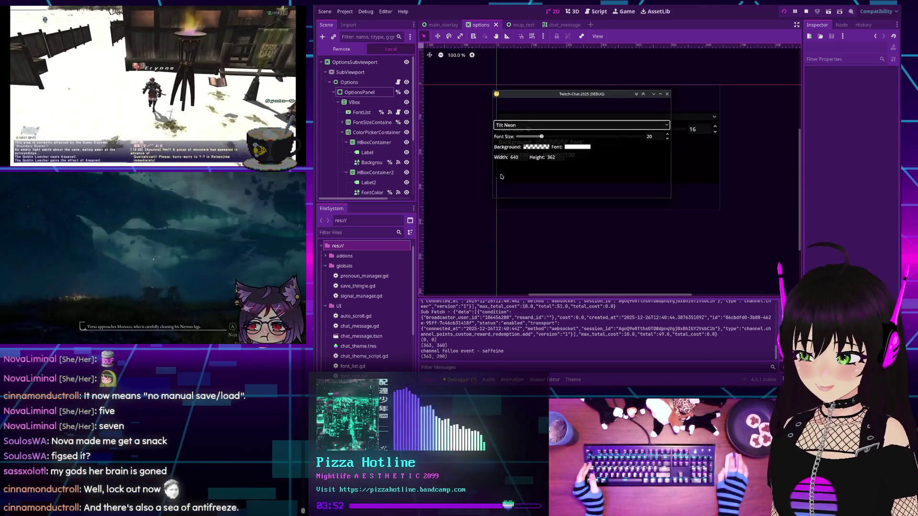
{"action": "left_click_drag", "start_coordinate": [512, 93], "coordinate": [362, 100]}
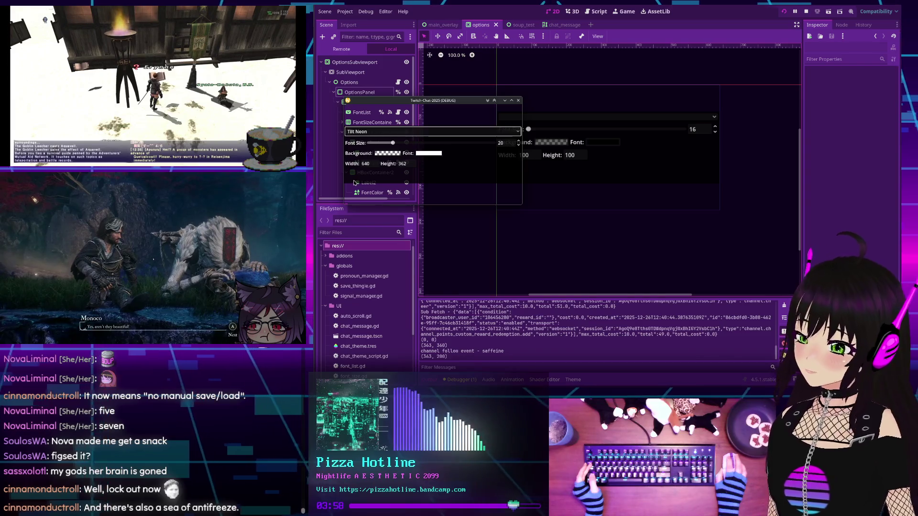
{"action": "left_click", "coordinate": [807, 11]}
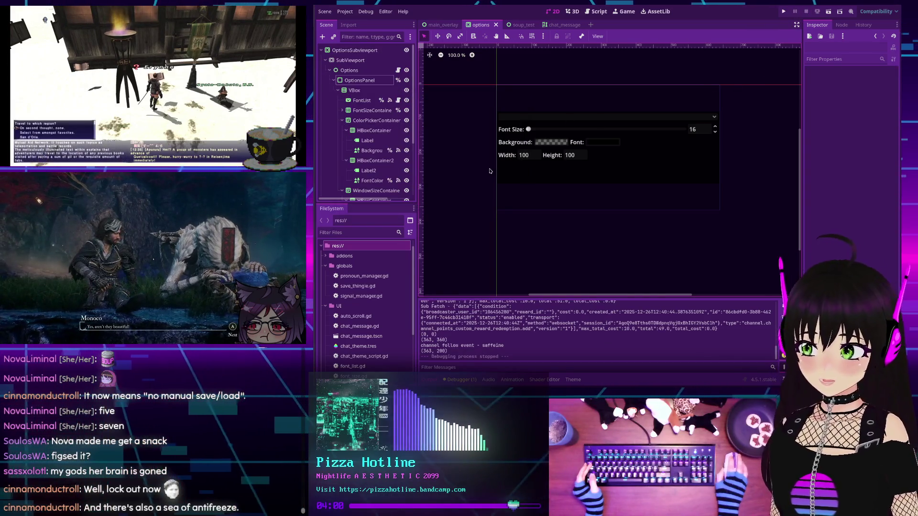
{"action": "left_click", "coordinate": [353, 90]}
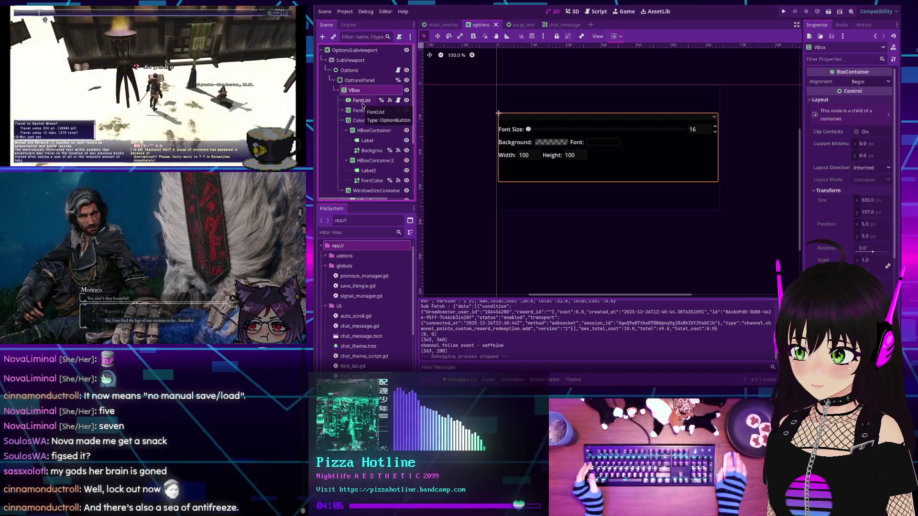
{"action": "left_click", "coordinate": [362, 100]}
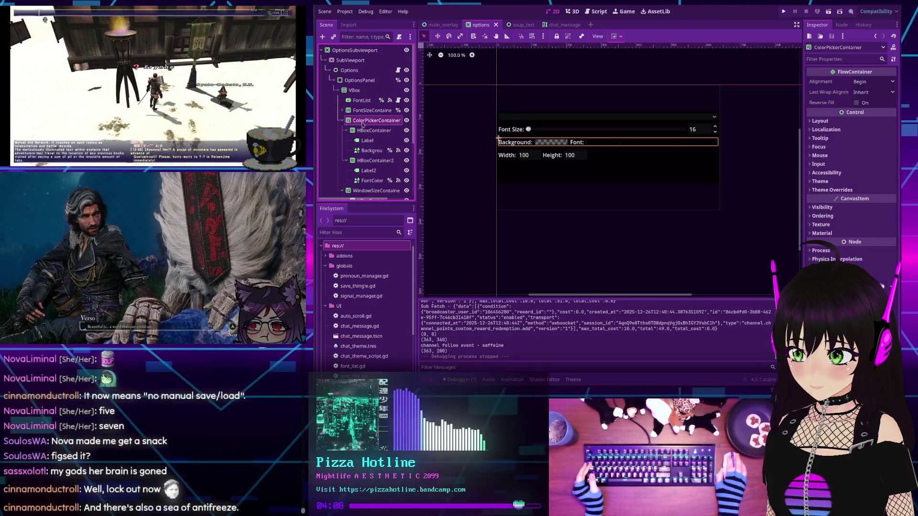
{"action": "left_click", "coordinate": [369, 129]}
{"action": "left_click", "coordinate": [366, 159]}
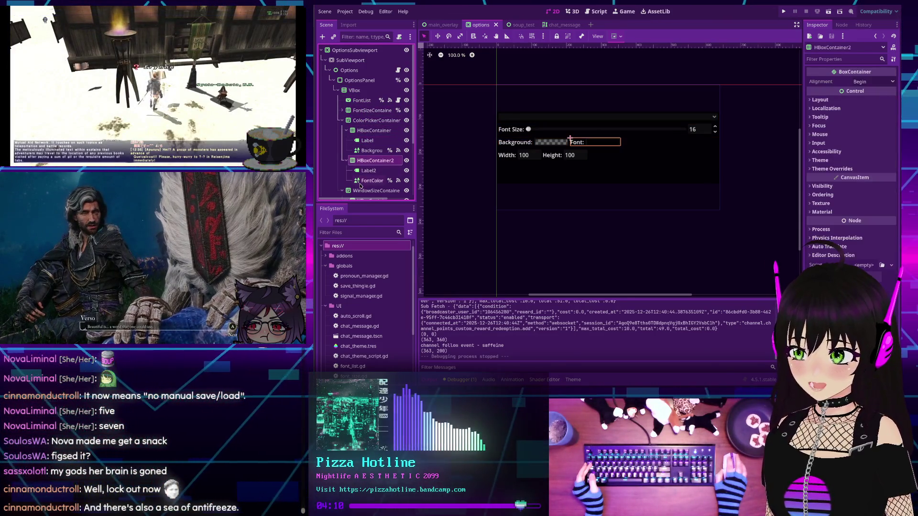
{"action": "scroll", "coordinate": [363, 180], "scroll_direction": "down", "scroll_amount": 2}
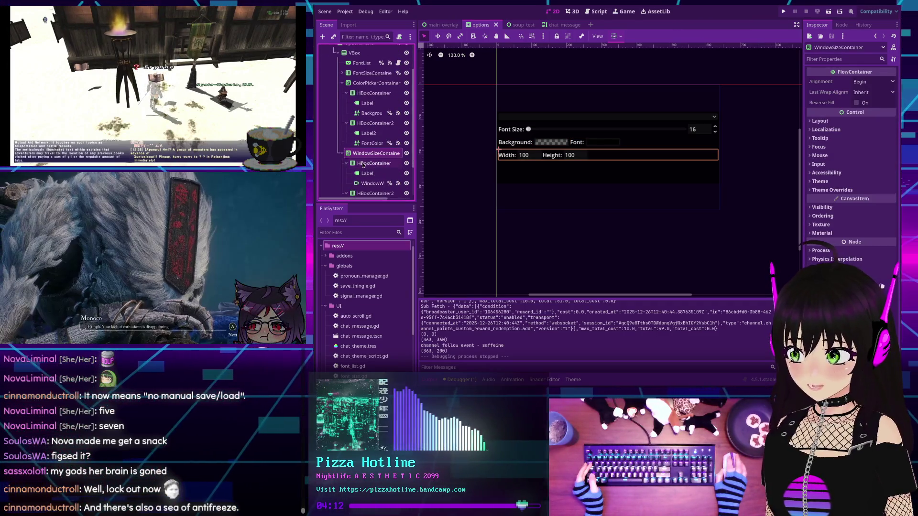
{"action": "left_click", "coordinate": [364, 163]}
{"action": "scroll", "coordinate": [365, 166], "scroll_direction": "down", "scroll_amount": 2}
{"action": "left_click", "coordinate": [366, 156]}
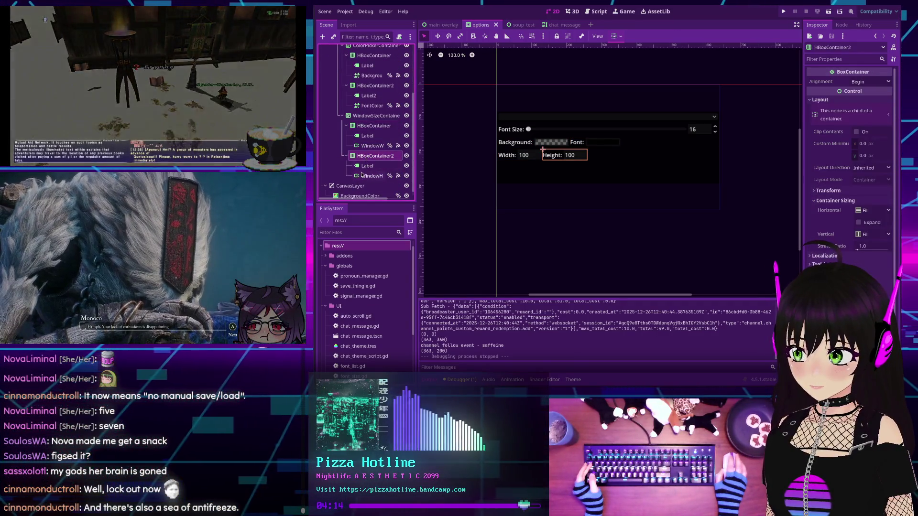
{"action": "scroll", "coordinate": [354, 186], "scroll_direction": "down", "scroll_amount": 1}
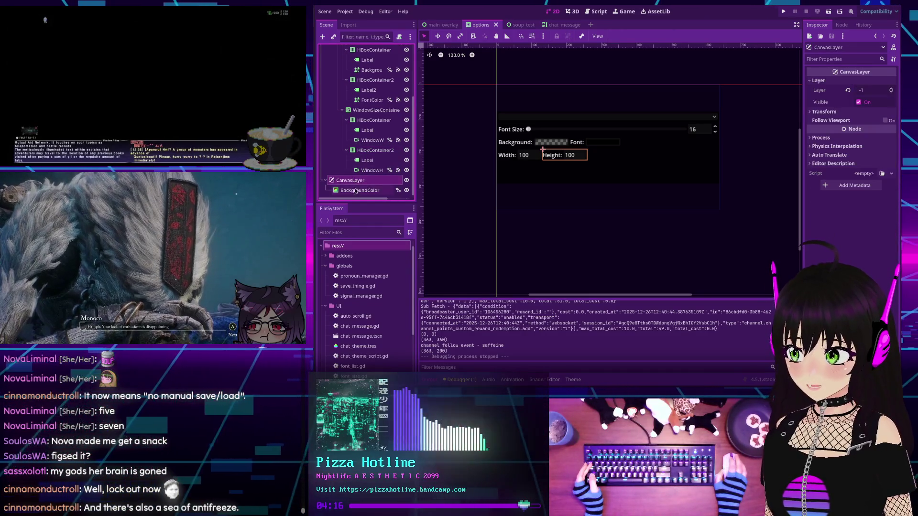
{"action": "left_click", "coordinate": [355, 190]}
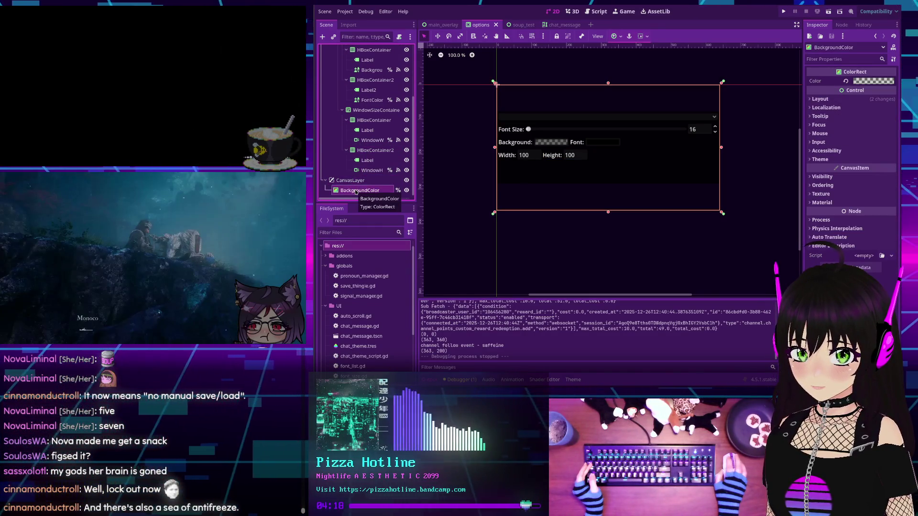
{"action": "scroll", "coordinate": [367, 160], "scroll_direction": "up", "scroll_amount": 4}
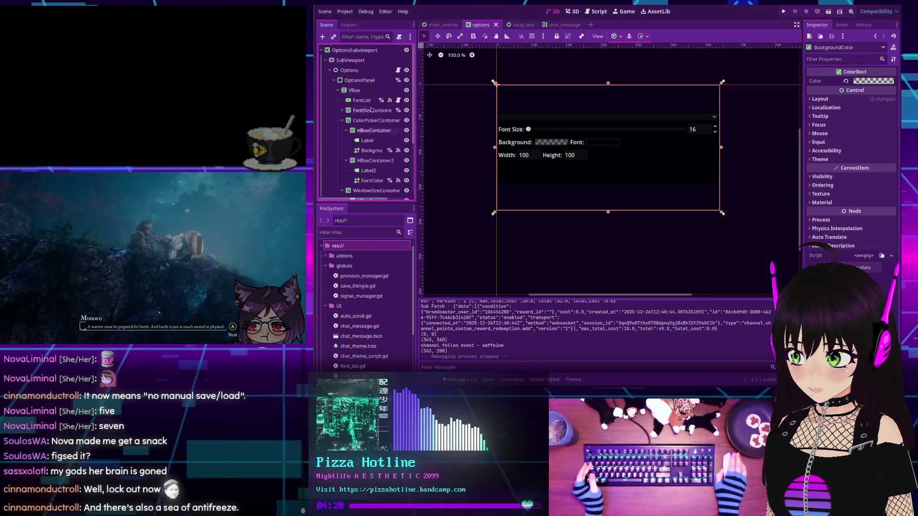
{"action": "left_click", "coordinate": [360, 81]}
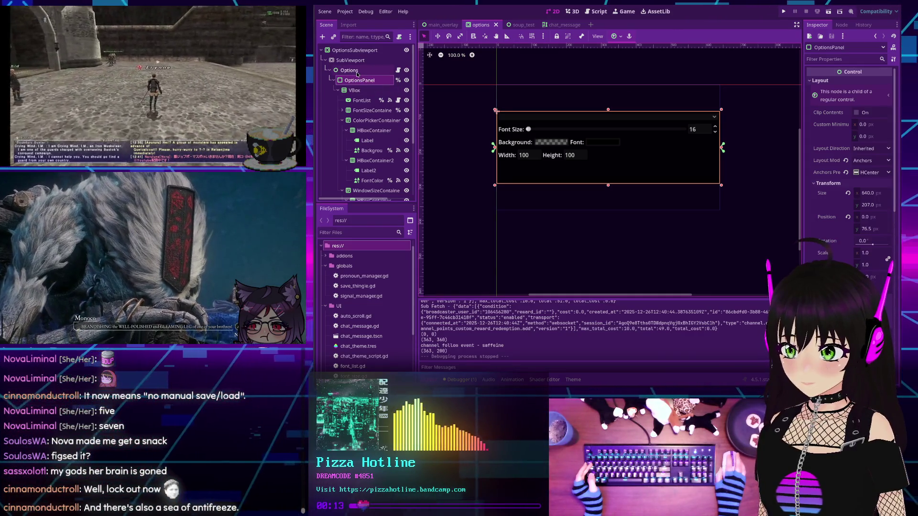
- Anchor OptionsPanel to Center Bottom (212 by 207), then inspect VBox, FontSizeContainer and FontList
{"action": "left_click", "coordinate": [613, 37]}
{"action": "left_click", "coordinate": [630, 81]}
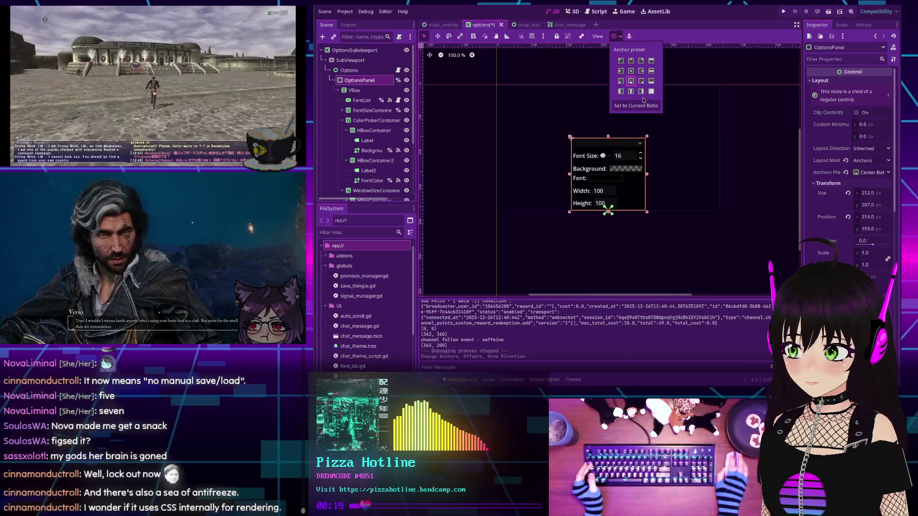
{"action": "left_click", "coordinate": [356, 92]}
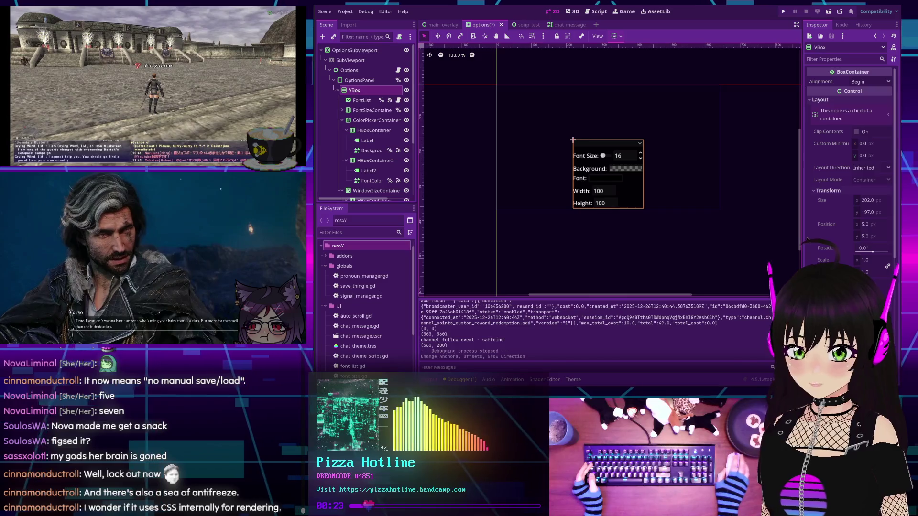
{"action": "left_click", "coordinate": [356, 111]}
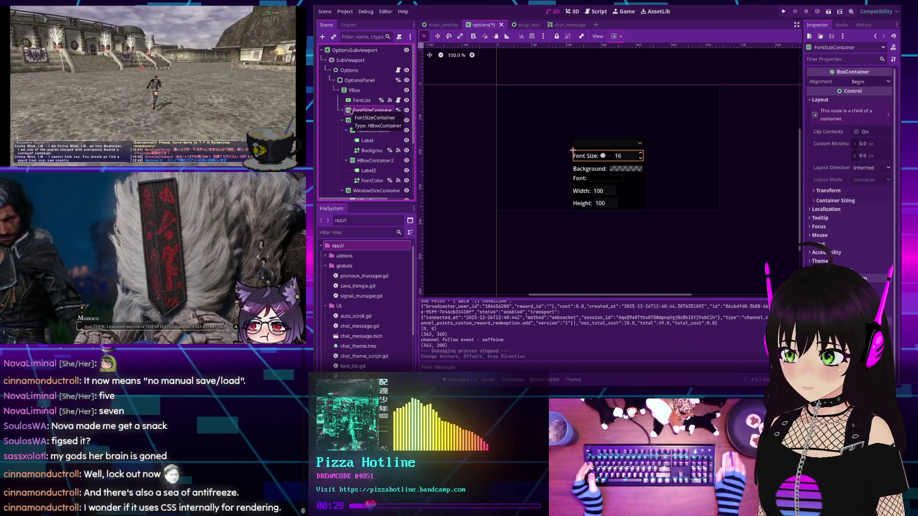
{"action": "left_click", "coordinate": [355, 100]}
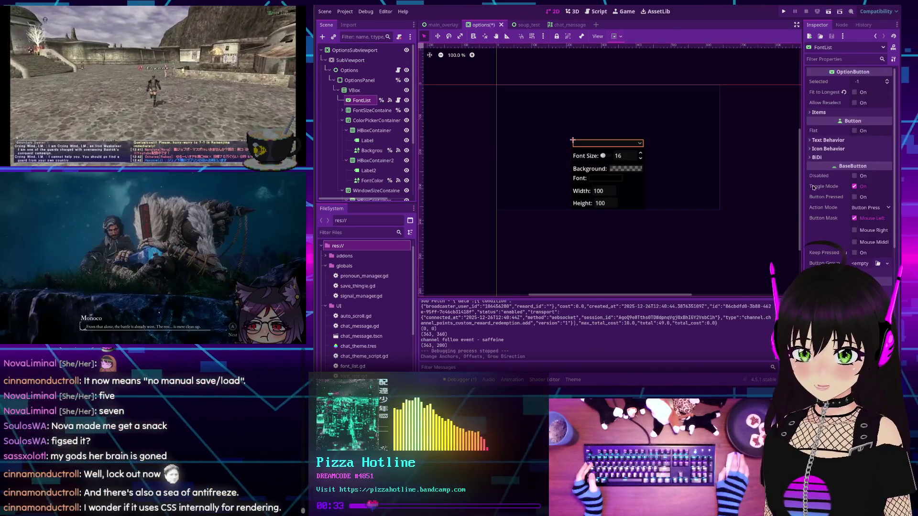
{"action": "scroll", "coordinate": [834, 233], "scroll_direction": "down", "scroll_amount": 2}
{"action": "scroll", "coordinate": [835, 232], "scroll_direction": "down", "scroll_amount": 3}
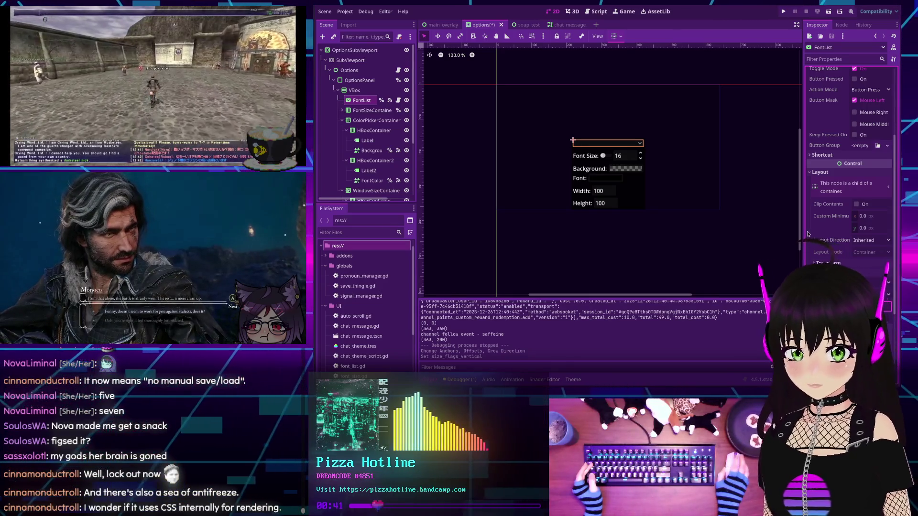
{"action": "scroll", "coordinate": [817, 232], "scroll_direction": "up", "scroll_amount": 3}
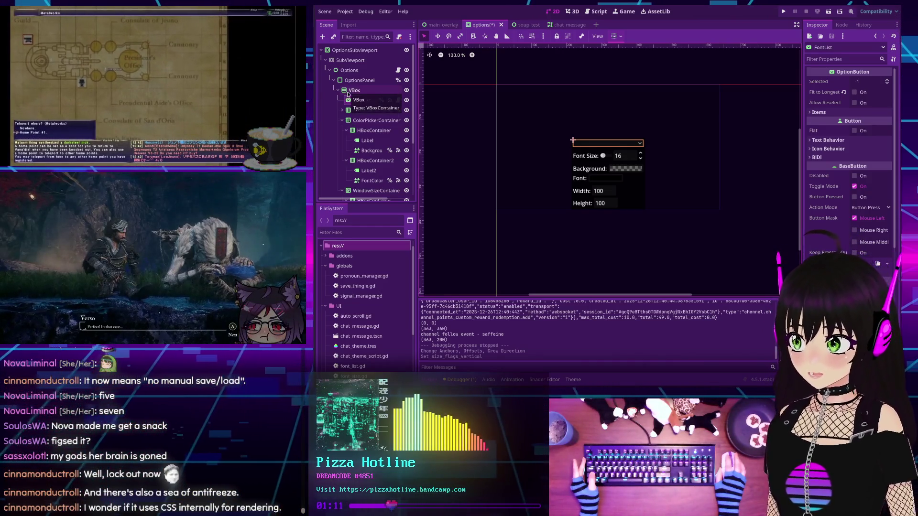
- Inspect VBox and Options, then try anchor presets on OptionsSubViewport and the Options node
{"action": "left_click", "coordinate": [353, 90]}
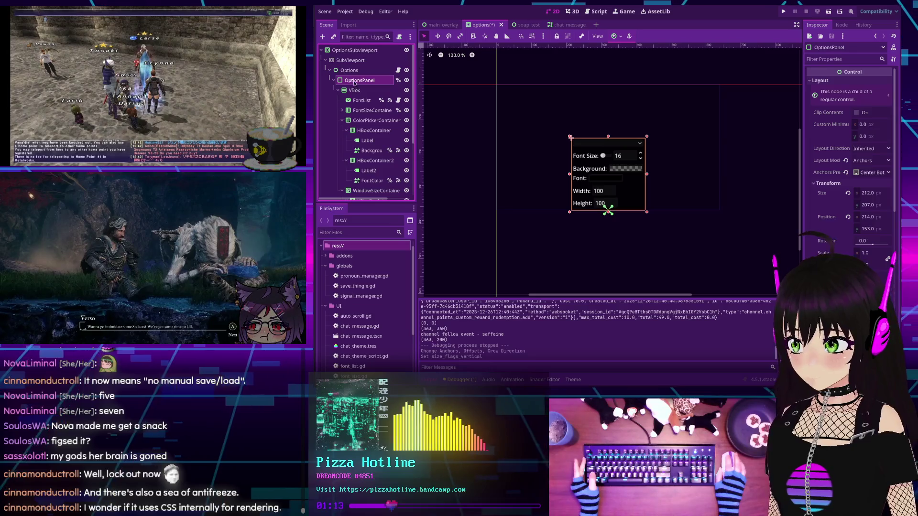
{"action": "left_click", "coordinate": [350, 71]}
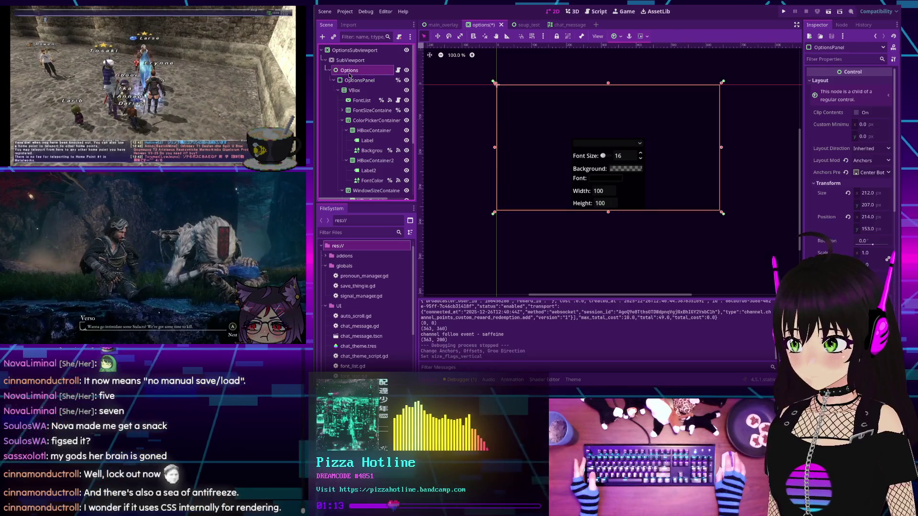
{"action": "left_click", "coordinate": [339, 50]}
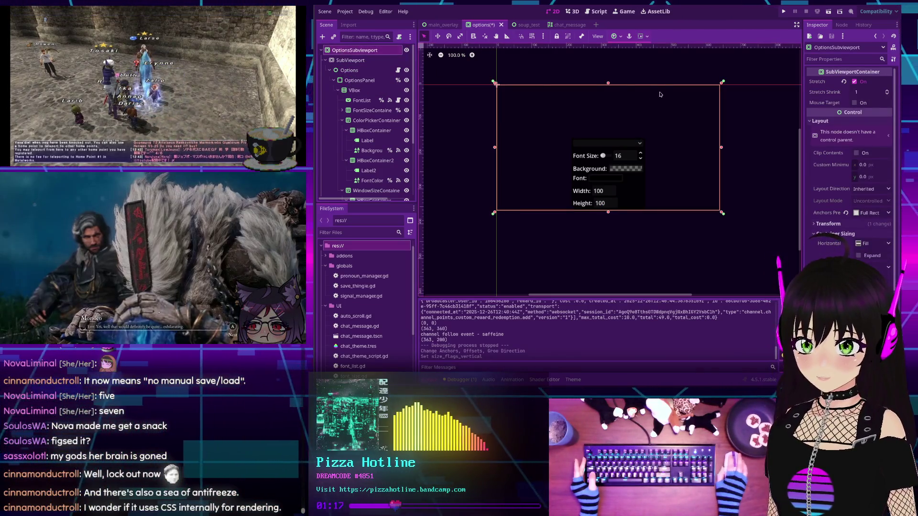
{"action": "left_click", "coordinate": [613, 36]}
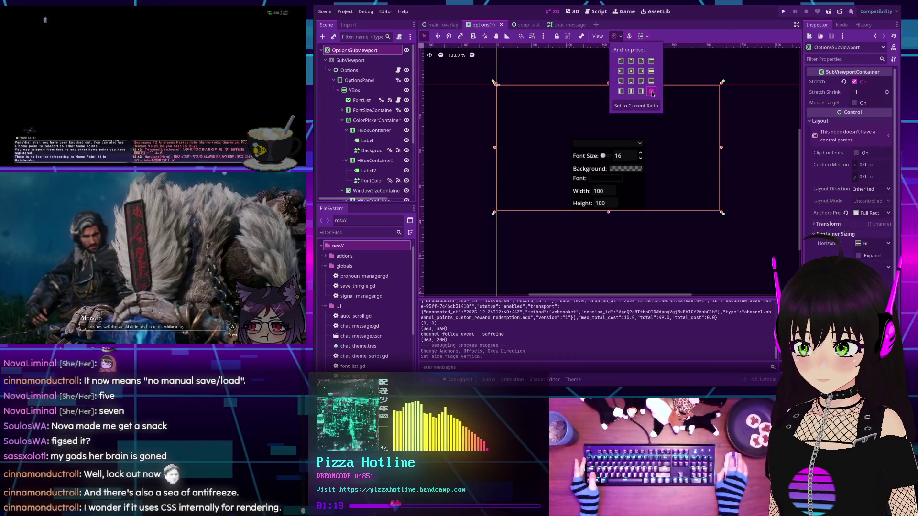
{"action": "left_click", "coordinate": [651, 91]}
{"action": "left_click", "coordinate": [368, 70]}
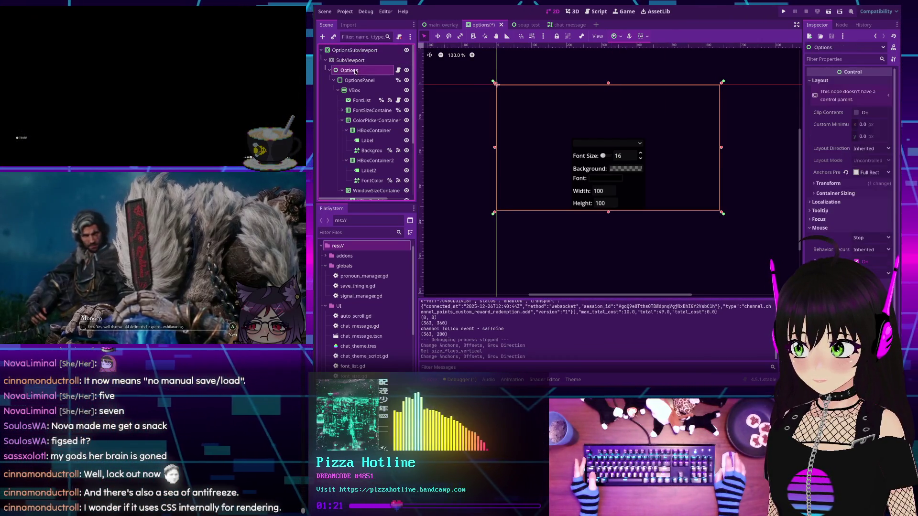
{"action": "left_click", "coordinate": [613, 36]}
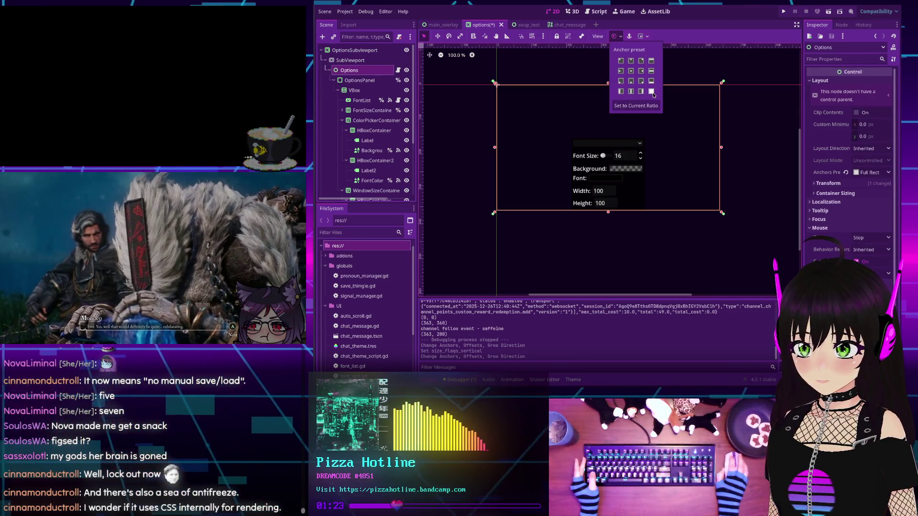
{"action": "left_click", "coordinate": [650, 91]}
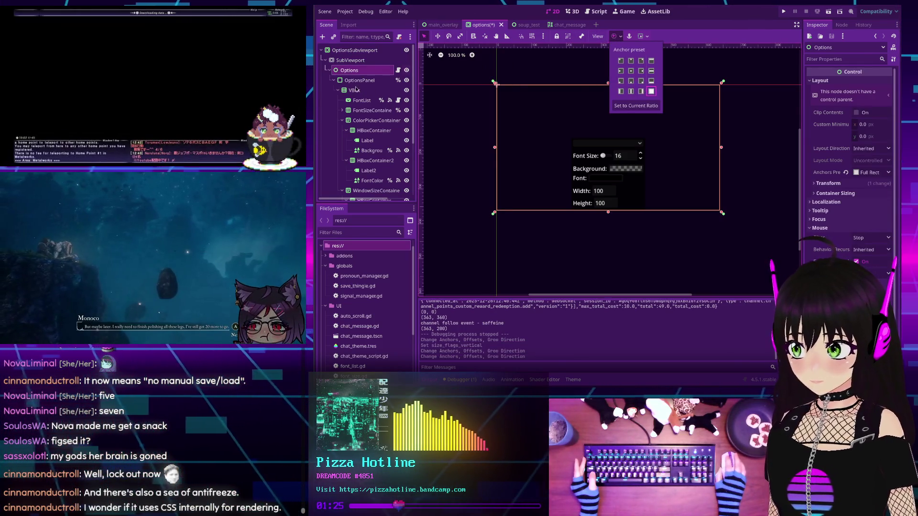
- Anchor OptionsPanel Bottom Wide so it stretches 640 by 207 along the bottom
{"action": "left_click", "coordinate": [357, 81]}
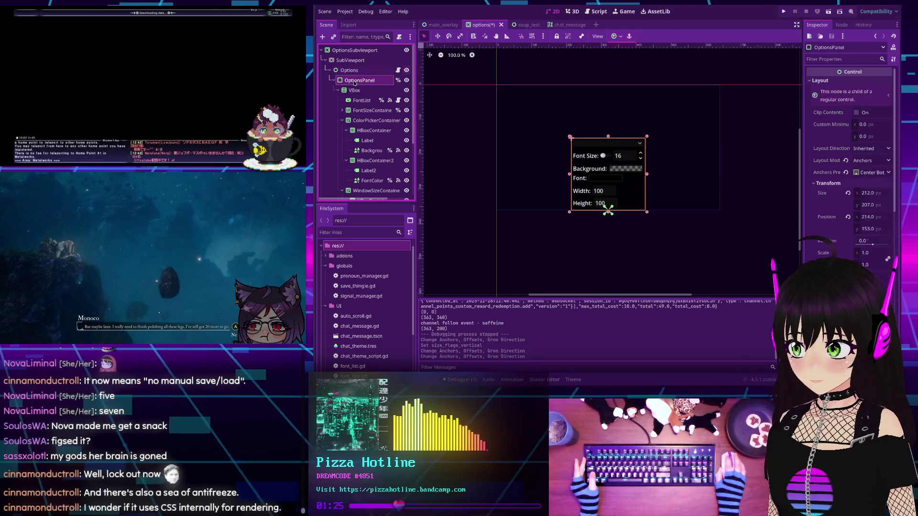
{"action": "left_click", "coordinate": [615, 36]}
{"action": "left_click", "coordinate": [650, 81]}
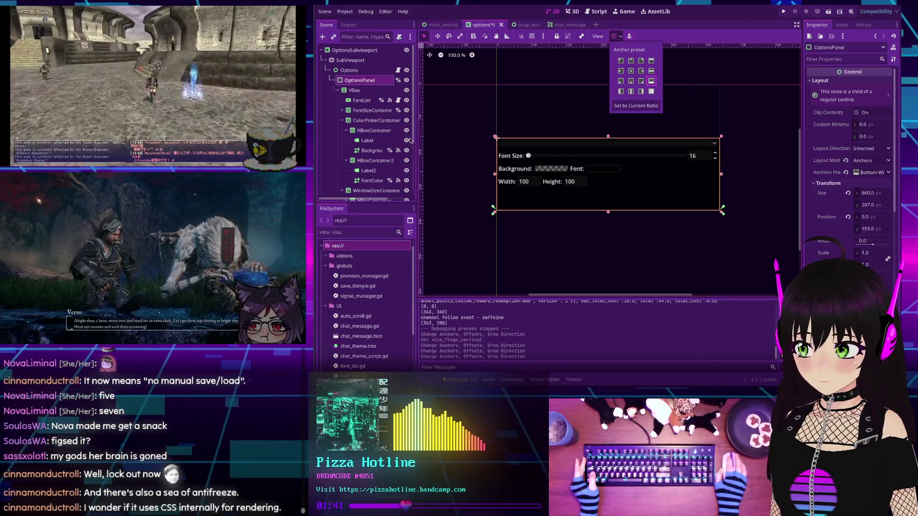
- Save and run the scene with F6 and browse the font list in the running overlay, keeping Tilt Neon
{"action": "key", "text": "F6"}
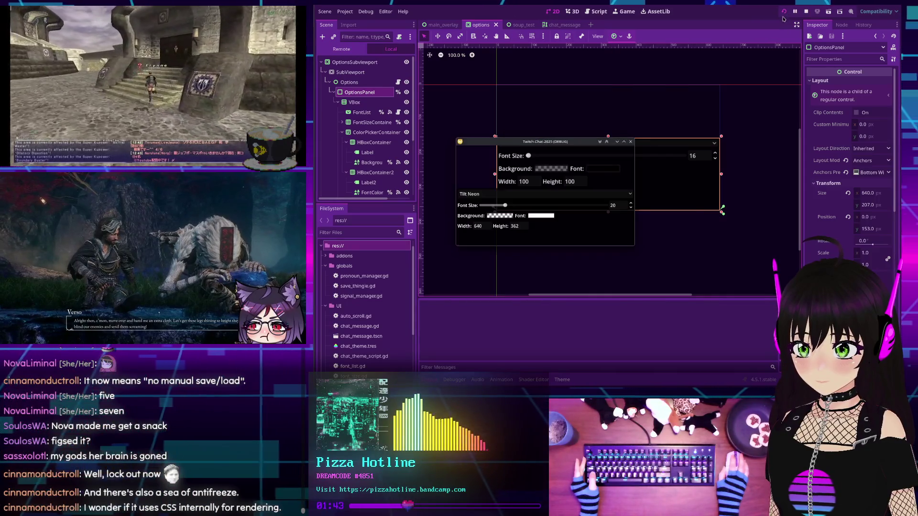
{"action": "left_click", "coordinate": [473, 193]}
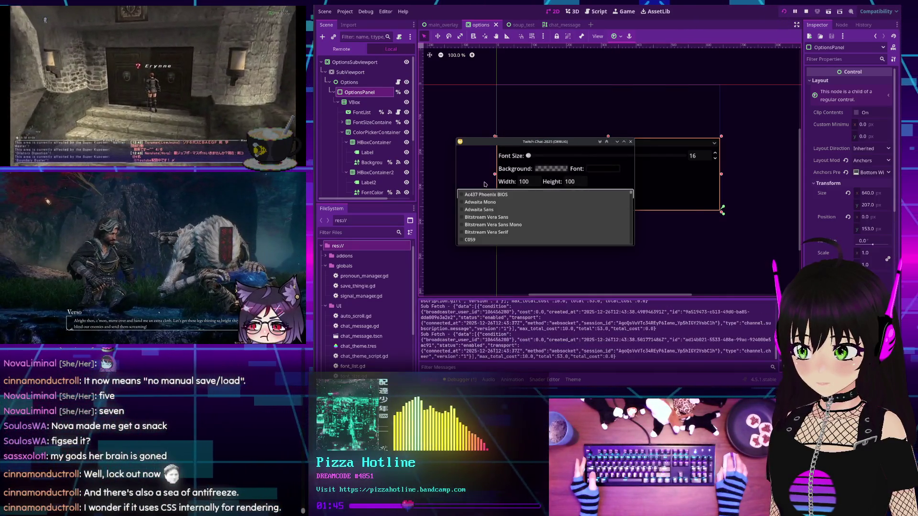
{"action": "left_click", "coordinate": [480, 180]}
{"action": "left_click", "coordinate": [474, 193]}
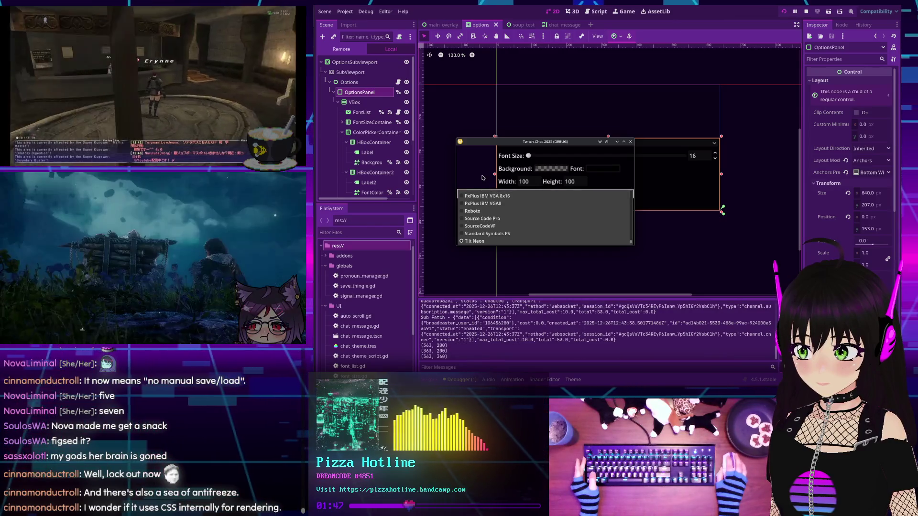
{"action": "left_click", "coordinate": [483, 177]}
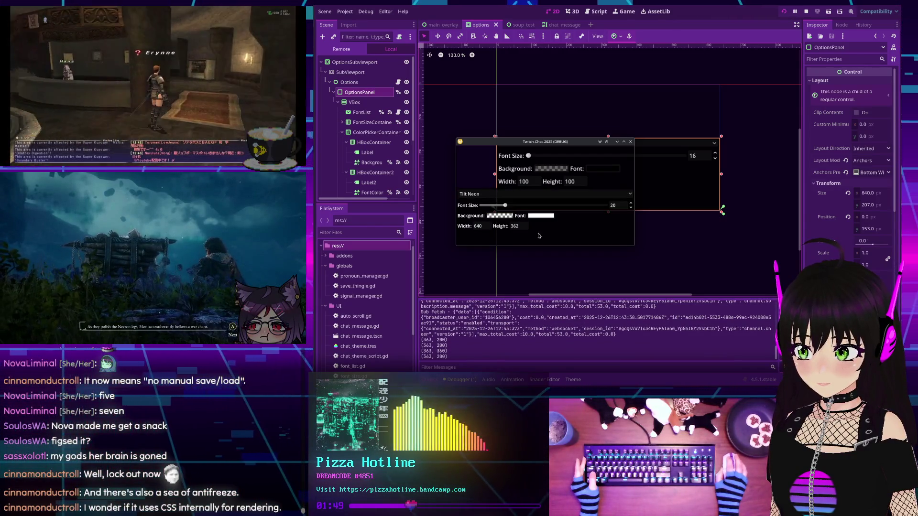
- Narrow the running window to test resizing, stop the run, and bring up Project Settings
{"action": "mouse_move", "coordinate": [634, 220]}
{"action": "left_mouse_down"}
{"action": "mouse_move", "coordinate": [522, 211]}
{"action": "mouse_move", "coordinate": [638, 217]}
{"action": "mouse_move", "coordinate": [629, 220]}
{"action": "left_mouse_up"}
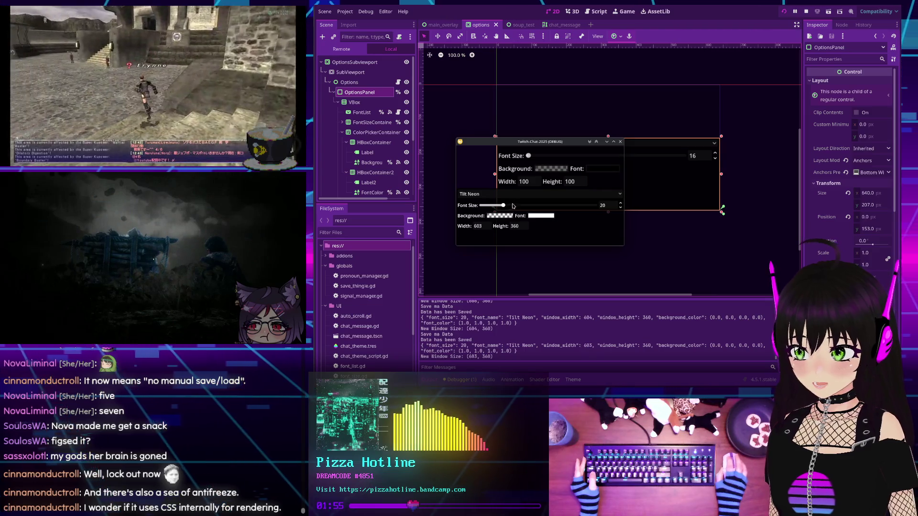
{"action": "left_click", "coordinate": [806, 11]}
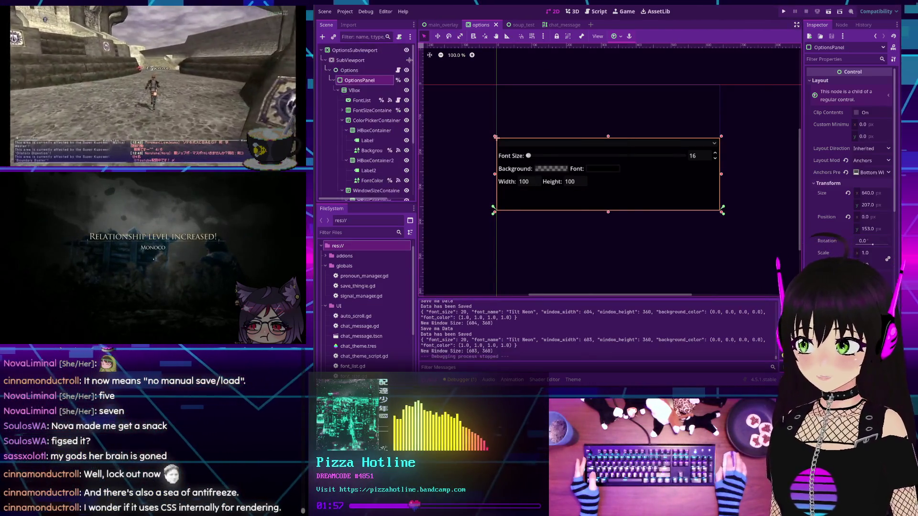
{"action": "left_click", "coordinate": [344, 12]}
{"action": "left_click", "coordinate": [358, 23]}
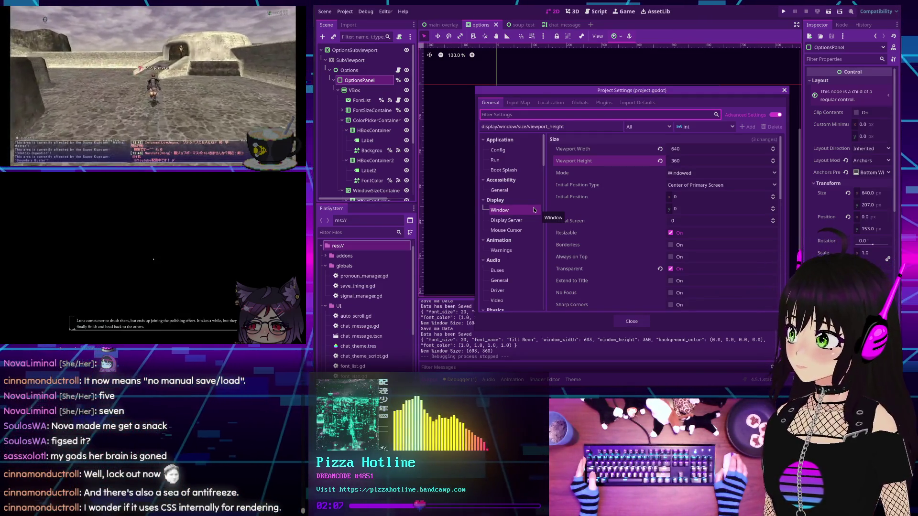
{"action": "left_click", "coordinate": [511, 222]}
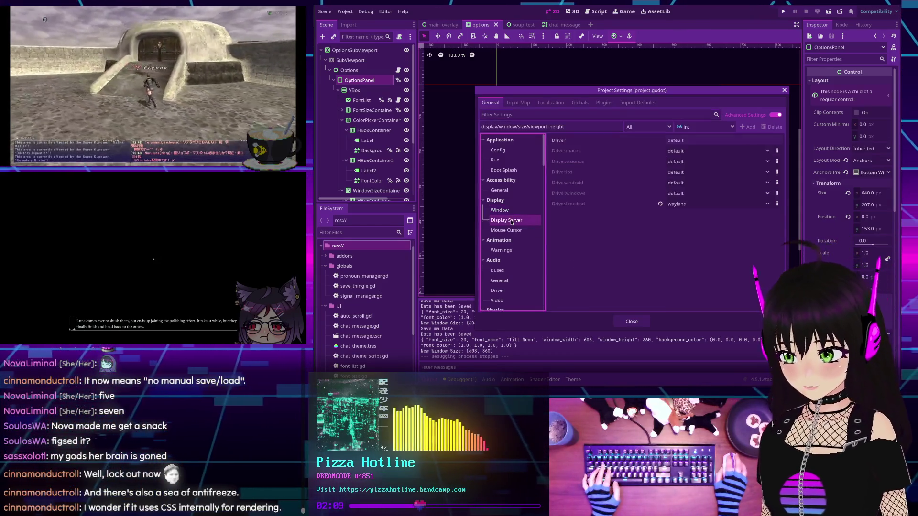
{"action": "key", "text": "Escape"}
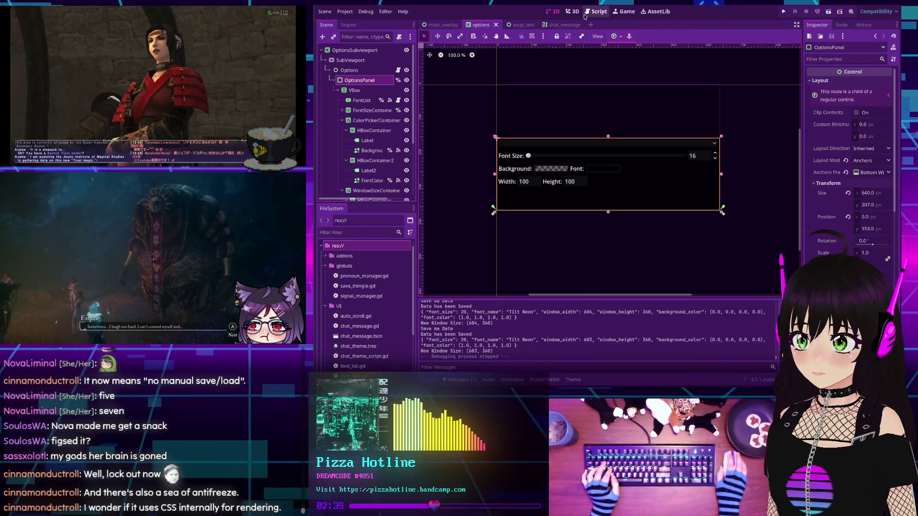
- Switch to the script editor, pick out message_limit, and place the cursor on empty line 43
{"action": "key", "text": "ctrl+F3"}
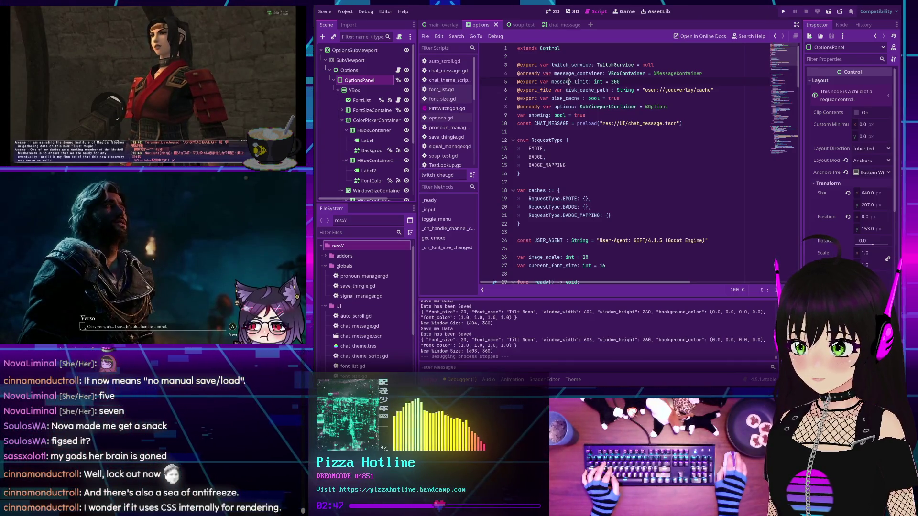
{"action": "double_click", "coordinate": [568, 81]}
{"action": "left_click", "coordinate": [445, 137]}
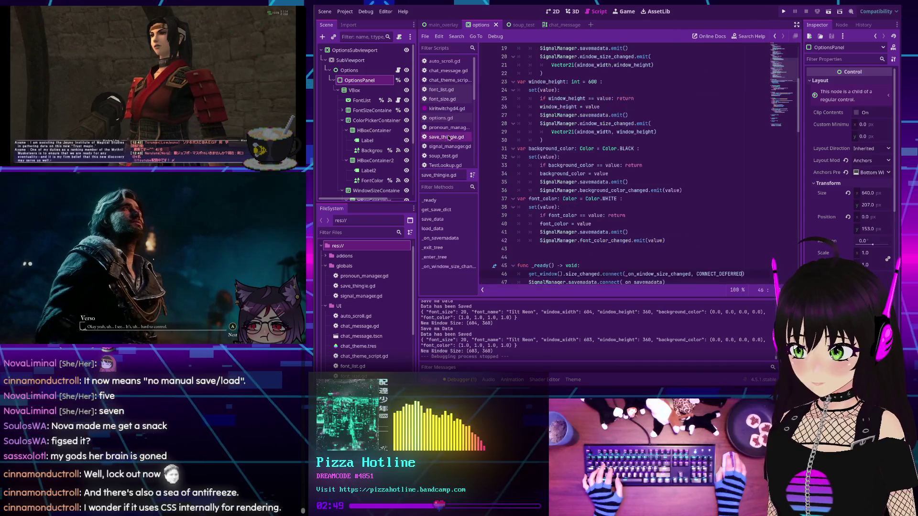
{"action": "scroll", "coordinate": [571, 120], "scroll_direction": "up", "scroll_amount": 5}
{"action": "scroll", "coordinate": [570, 120], "scroll_direction": "up", "scroll_amount": 5}
{"action": "scroll", "coordinate": [570, 120], "scroll_direction": "down", "scroll_amount": 5}
{"action": "scroll", "coordinate": [567, 144], "scroll_direction": "down", "scroll_amount": 3}
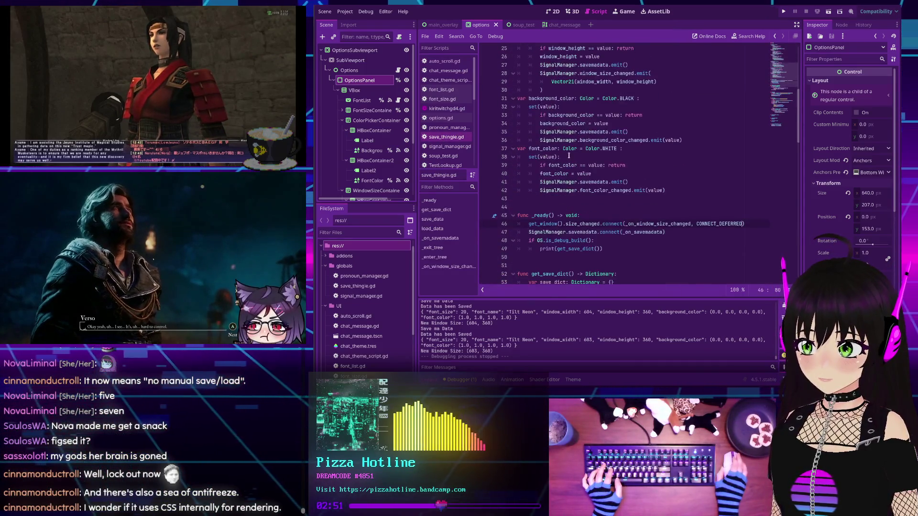
{"action": "left_click", "coordinate": [552, 199]}
{"action": "type", "text": "var message_limit"}
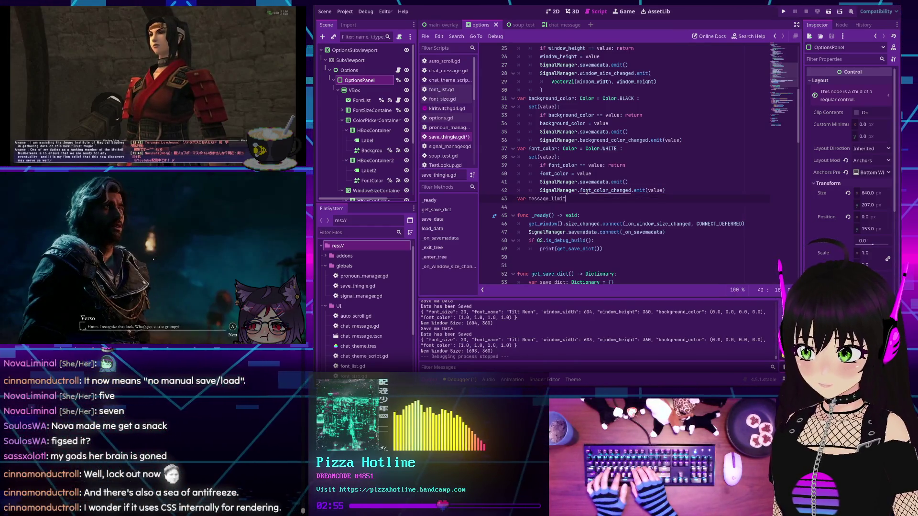
{"action": "type", "text": ": int "}
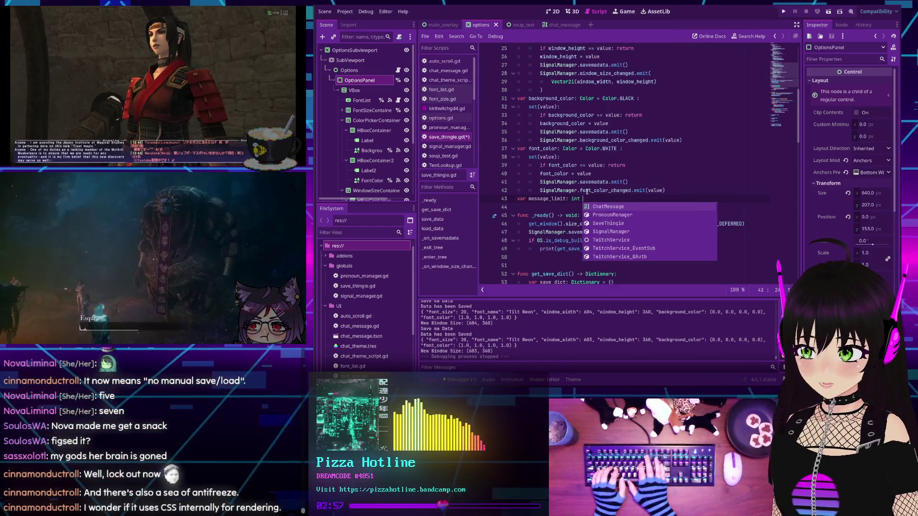
{"action": "type", "text": "= 200"}
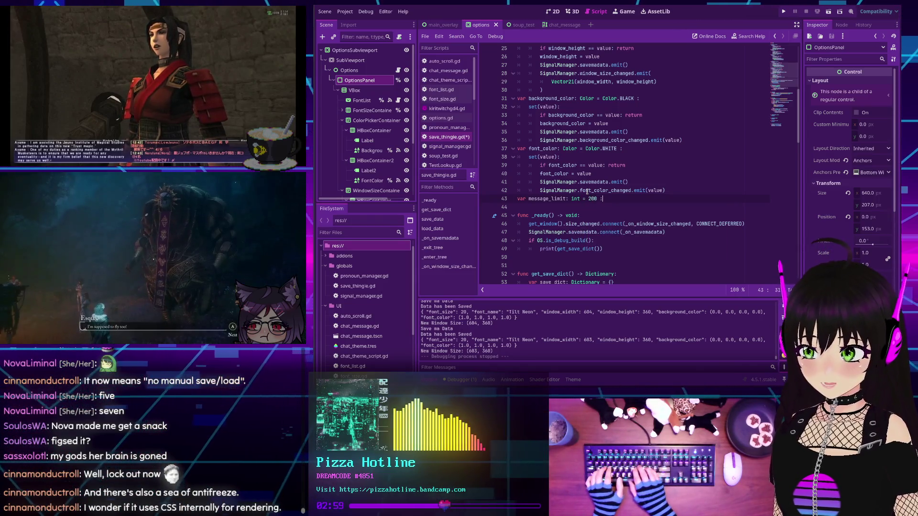
{"action": "type", "text": " :"}
- Write the message_limit setter: early return on unchanged value, assign value, emit SignalManager.savemadata
{"action": "key", "text": "Return"}
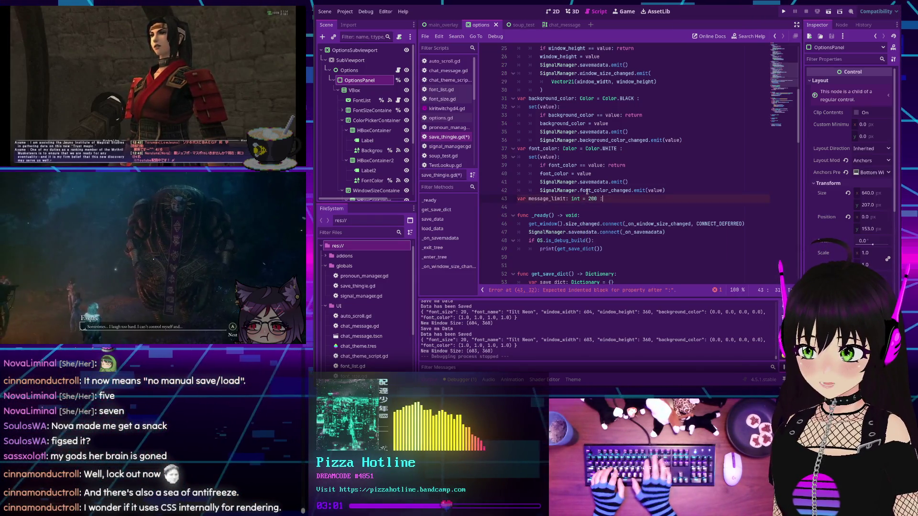
{"action": "type", "text": "set"}
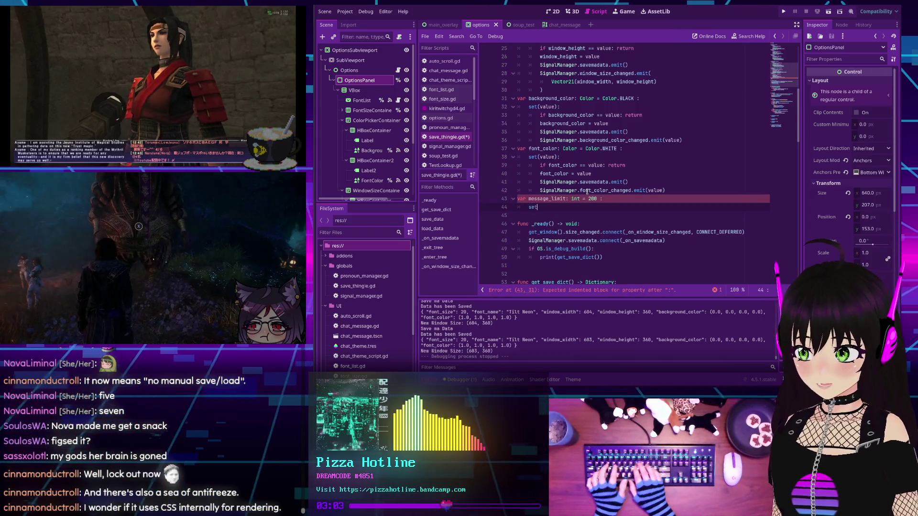
{"action": "type", "text": "(value)"}
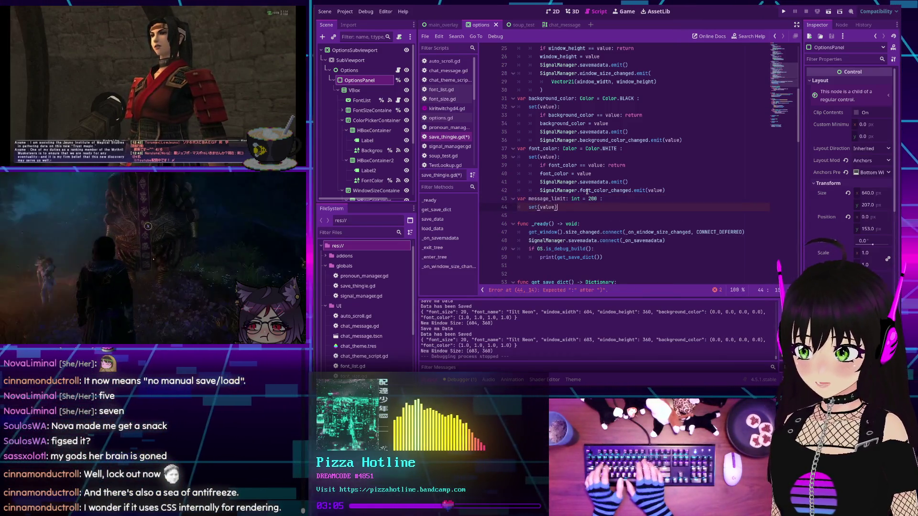
{"action": "type", "text": ":"}
{"action": "key", "text": "Return"}
{"action": "type", "text": "if "}
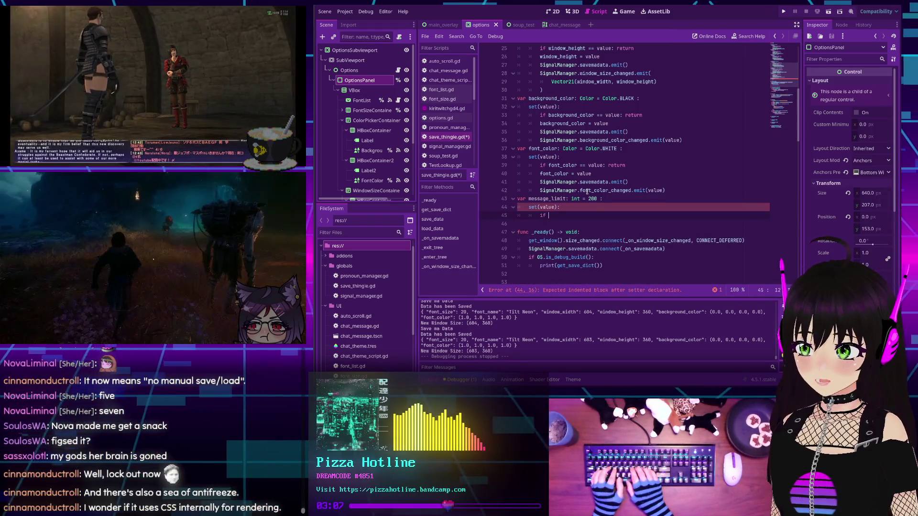
{"action": "type", "text": "message_limit"}
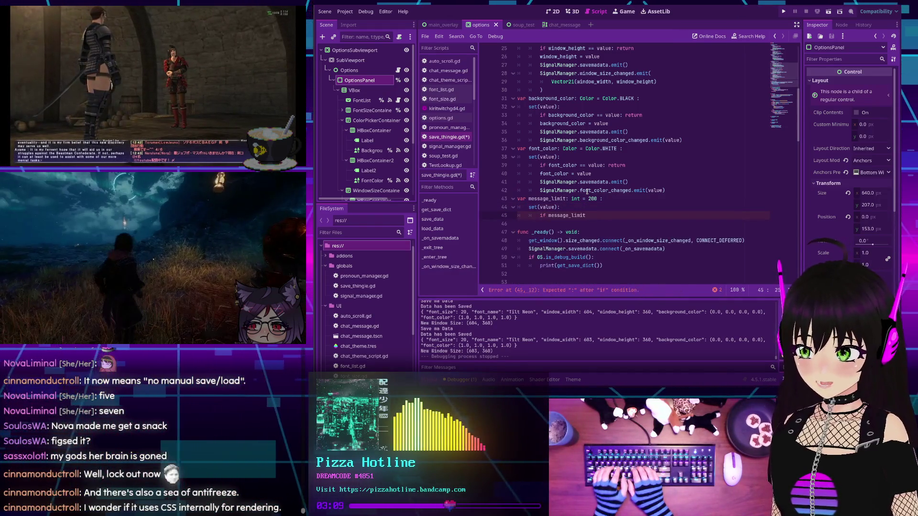
{"action": "type", "text": " == value: t"}
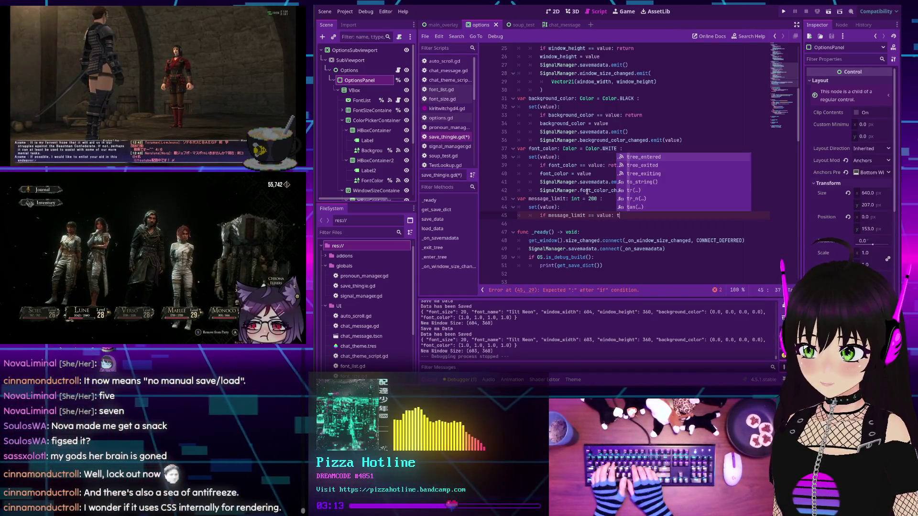
{"action": "key", "text": "BackSpace"}
{"action": "type", "text": "return"}
{"action": "key", "text": "Return"}
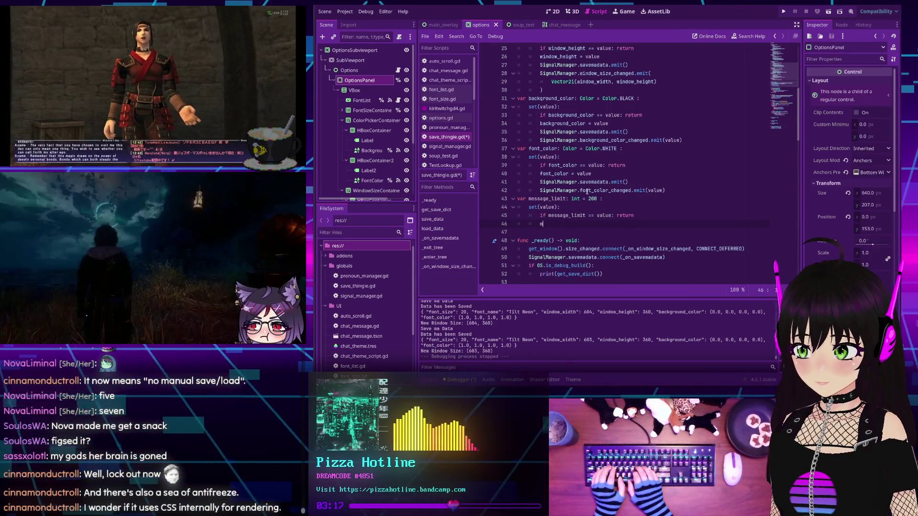
{"action": "type", "text": "message_limit = value"}
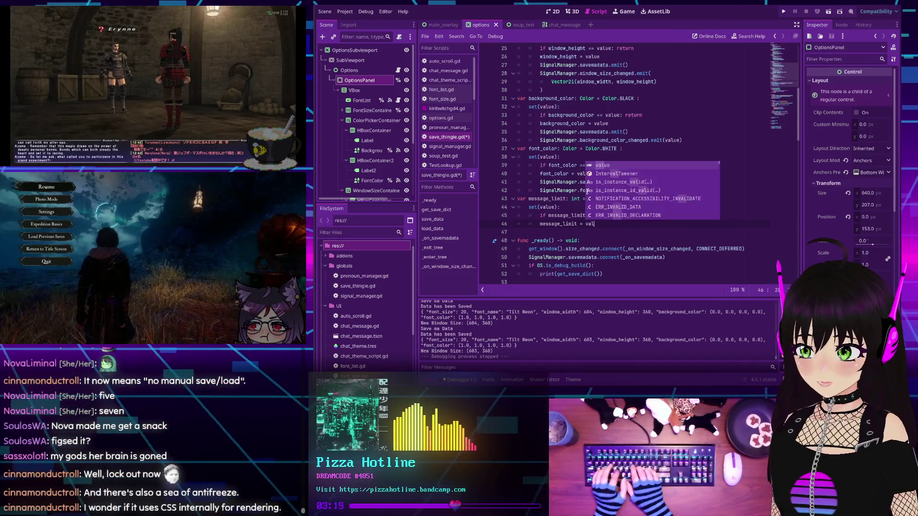
{"action": "key", "text": "Return"}
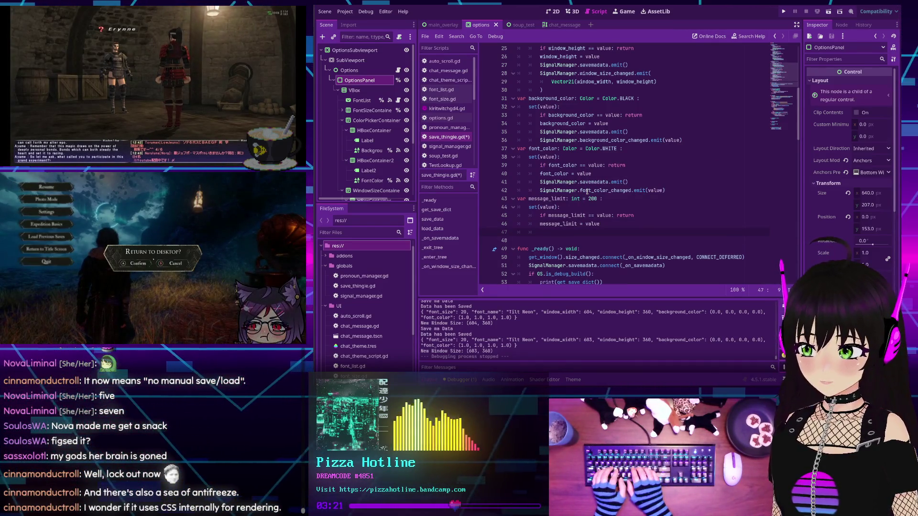
{"action": "type", "text": "Signal"}
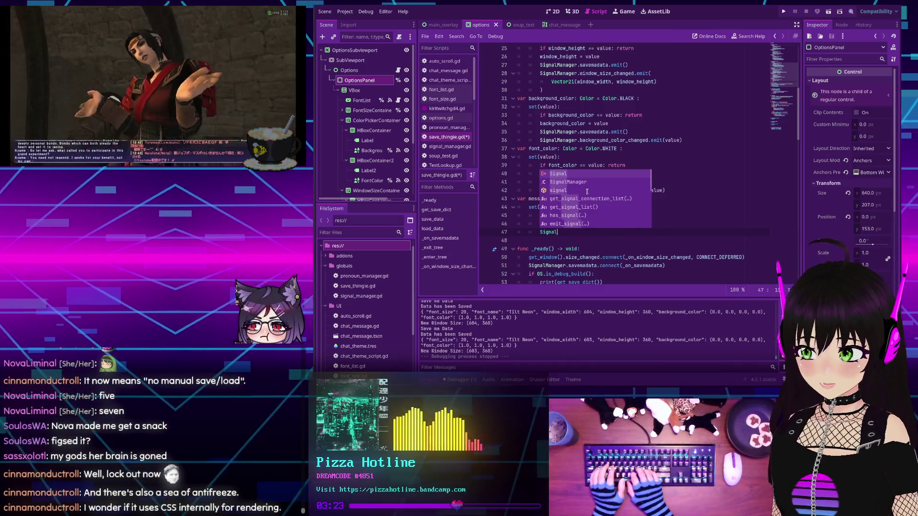
{"action": "type", "text": "Manager"}
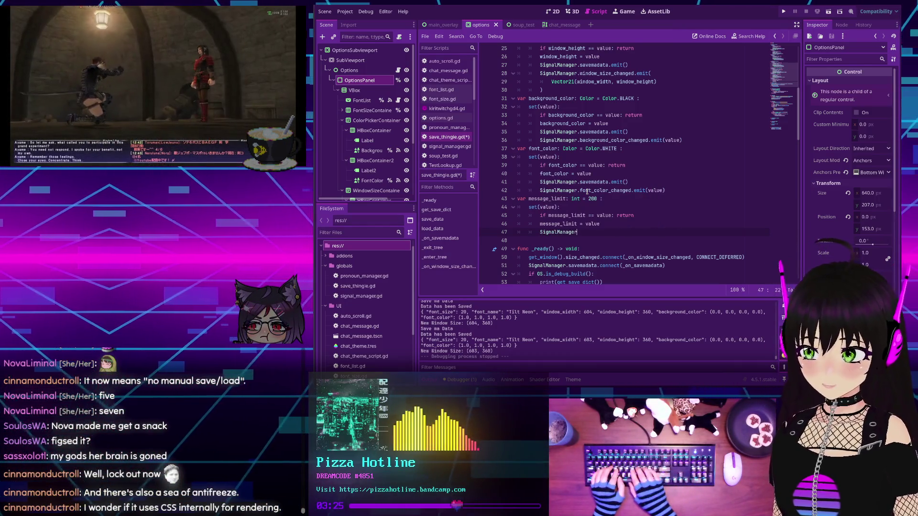
{"action": "type", "text": ".save"}
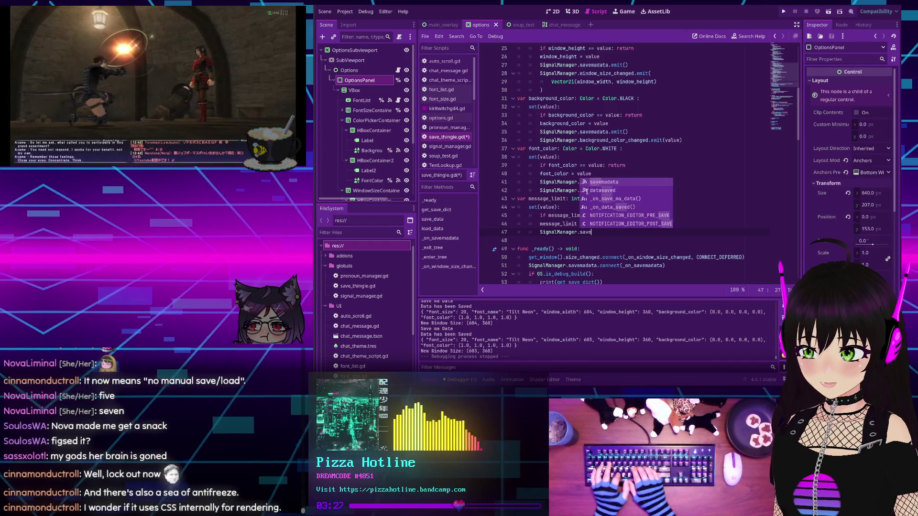
{"action": "key", "text": "Return"}
{"action": "type", "text": "emit"}
{"action": "key", "text": "Return"}
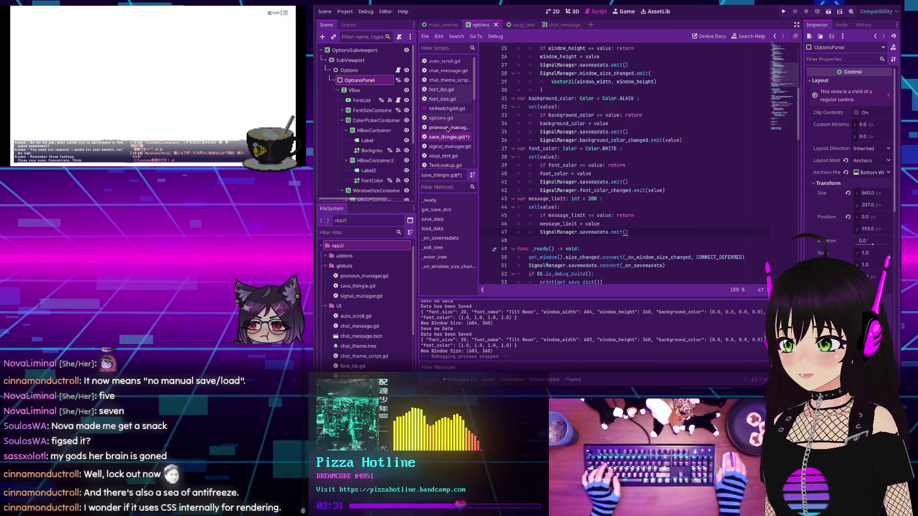
- Declare 'signal message_limit_changed(value: int)' below the existing signals in signal_manager.gd
{"action": "left_click", "coordinate": [447, 146]}
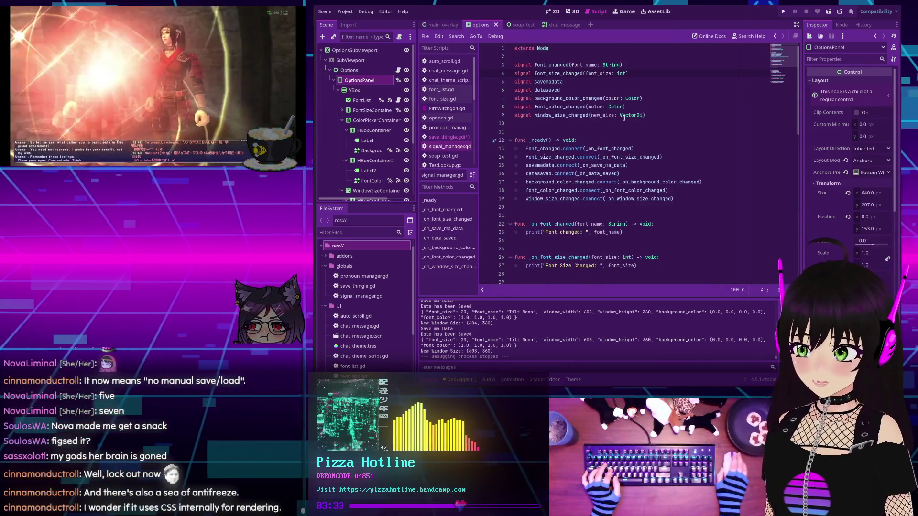
{"action": "key", "text": "Return"}
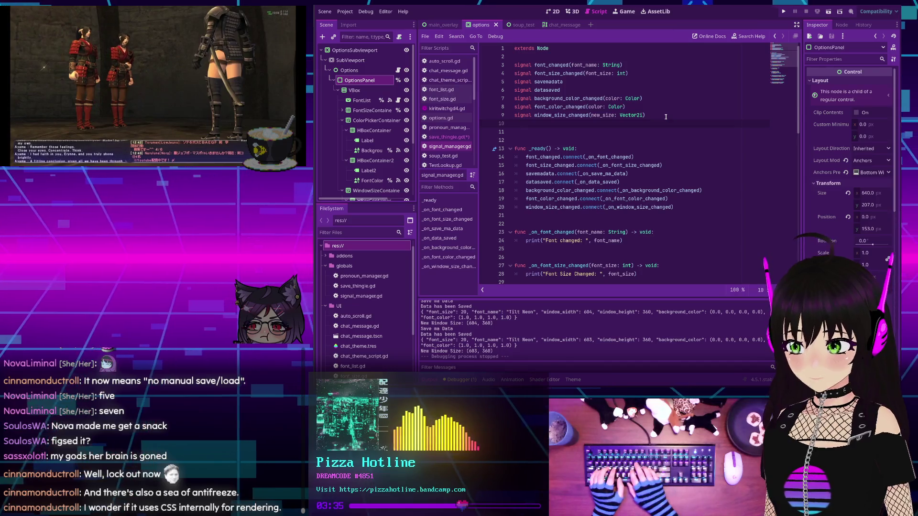
{"action": "type", "text": "signal m"}
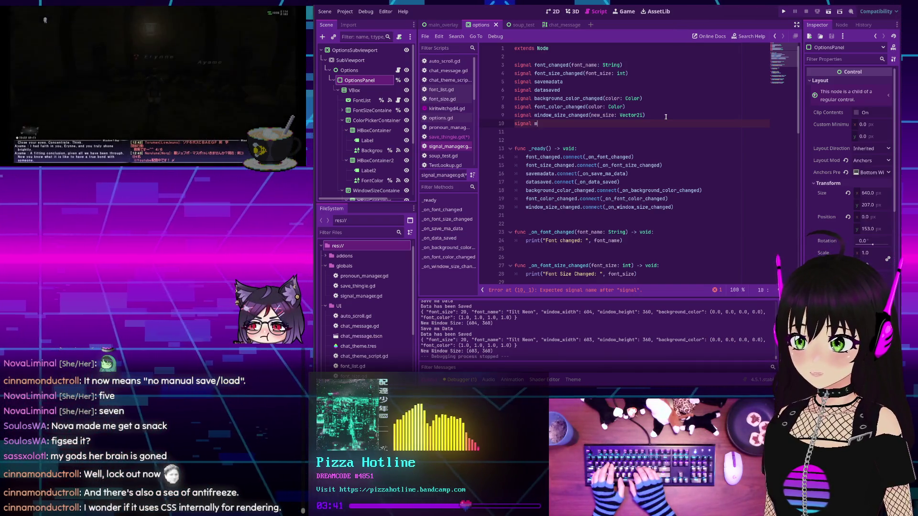
{"action": "type", "text": "essage"}
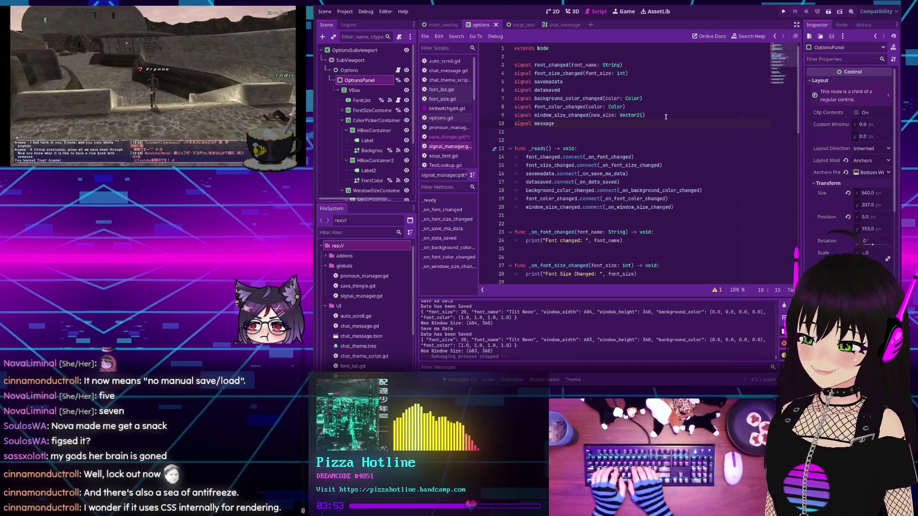
{"action": "type", "text": "_limit_chang"}
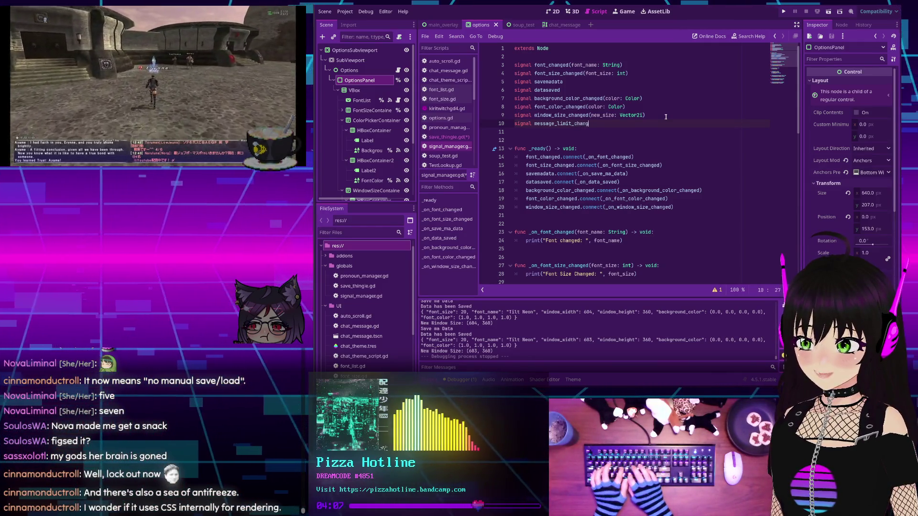
{"action": "type", "text": "ed("}
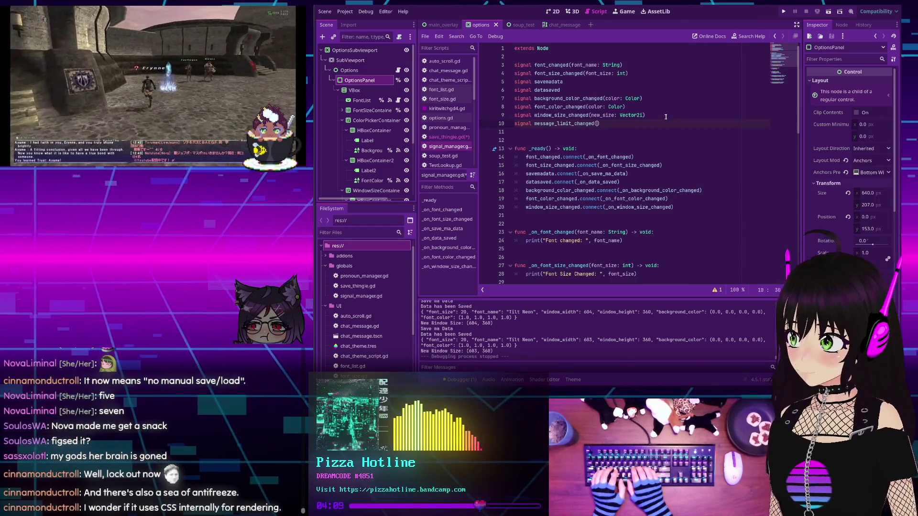
{"action": "type", "text": "va"}
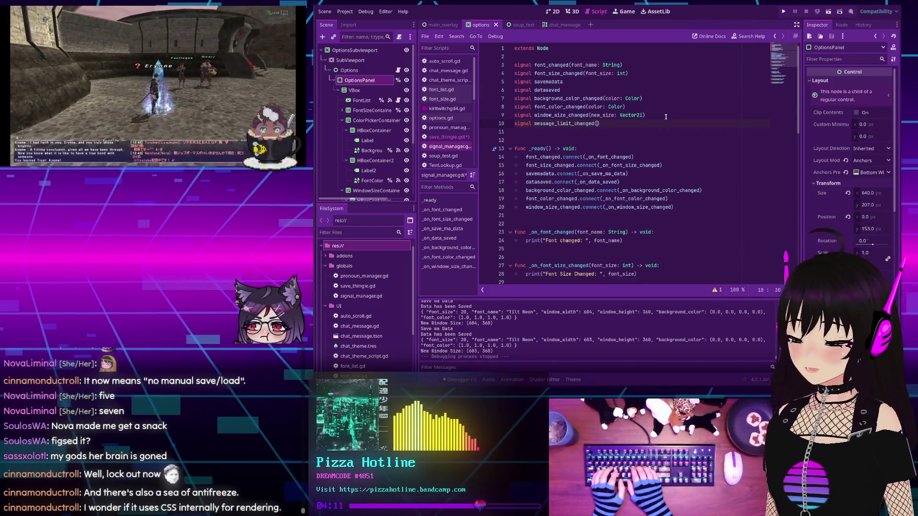
{"action": "type", "text": ")"}
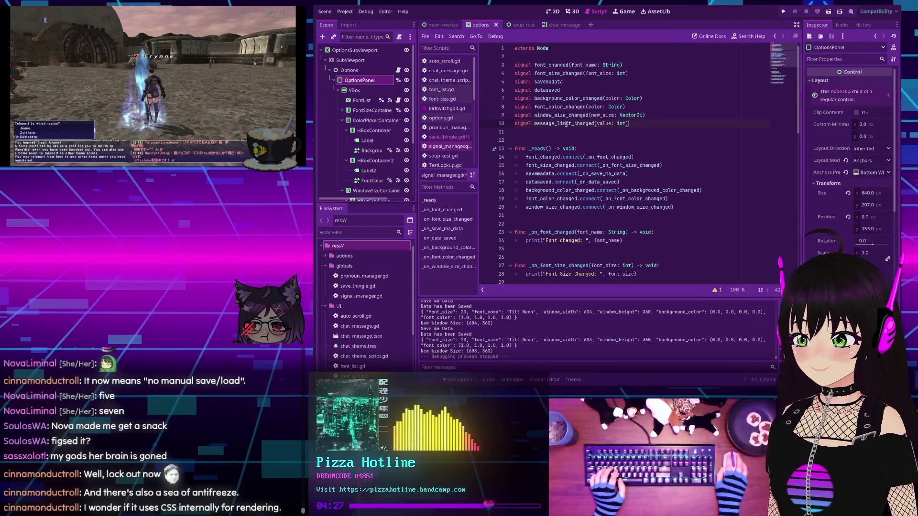
{"action": "scroll", "coordinate": [576, 132], "scroll_direction": "down", "scroll_amount": 5}
{"action": "scroll", "coordinate": [575, 132], "scroll_direction": "down", "scroll_amount": 3}
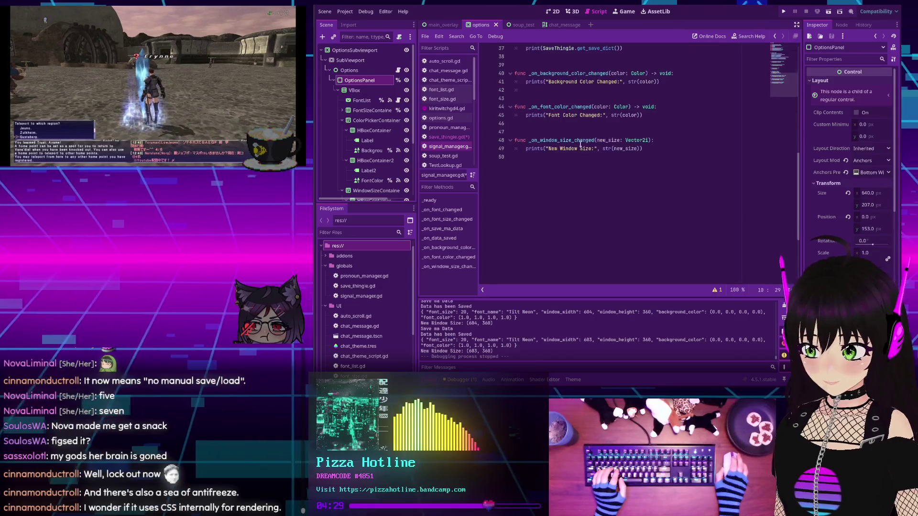
{"action": "scroll", "coordinate": [701, 147], "scroll_direction": "up", "scroll_amount": 5}
{"action": "scroll", "coordinate": [702, 147], "scroll_direction": "up", "scroll_amount": 1}
- Add 'message_limit_changed.connect(_on_message_limit_changed)' as a new line in the ready function
{"action": "left_click", "coordinate": [699, 156]}
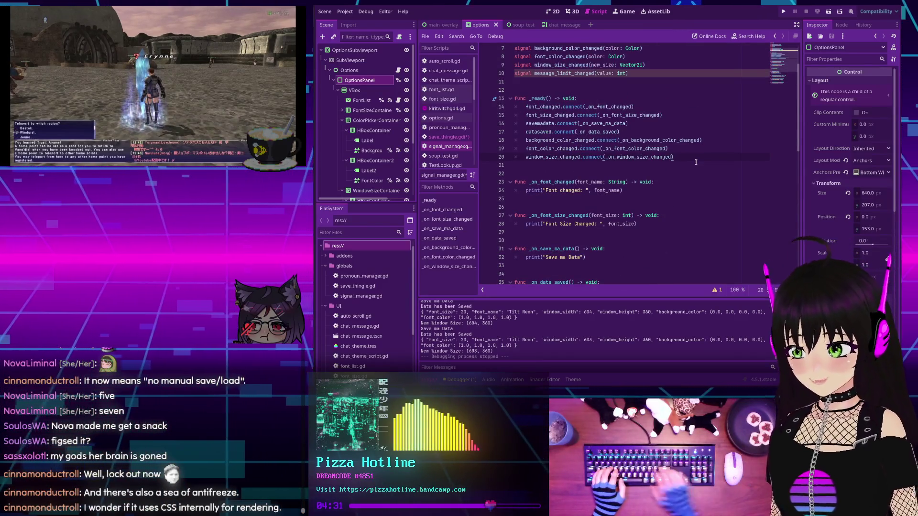
{"action": "key", "text": "Return"}
{"action": "type", "text": "message_limit_changed"}
{"action": "type", "text": ".con"}
{"action": "key", "text": "Return"}
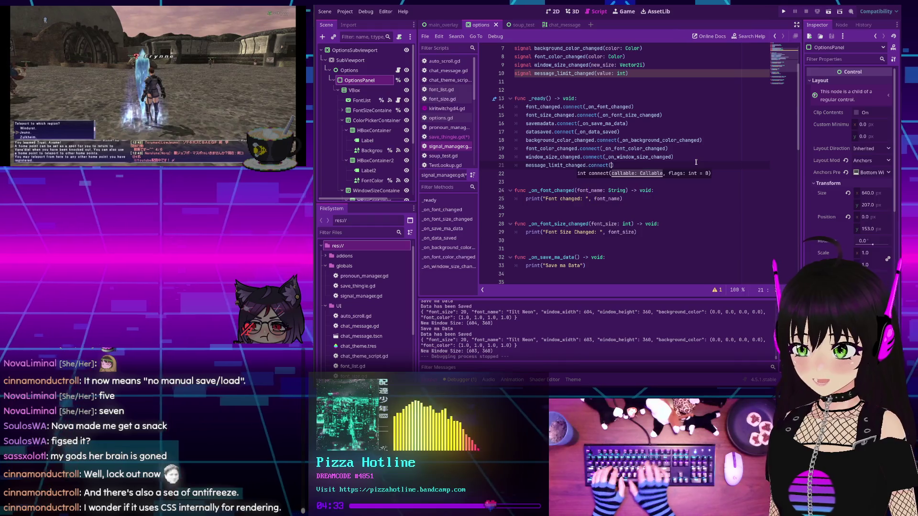
{"action": "type", "text": "_on_message_limit_changed"}
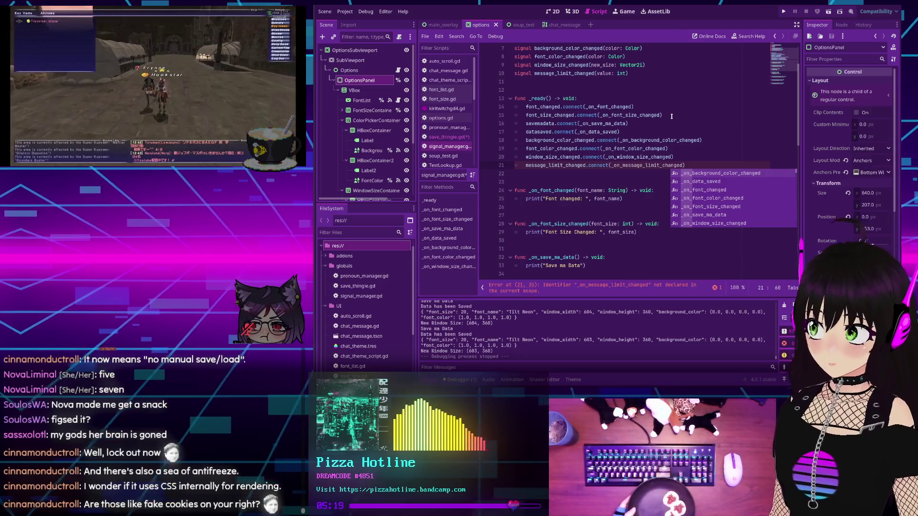
{"action": "right_click", "coordinate": [672, 115]}
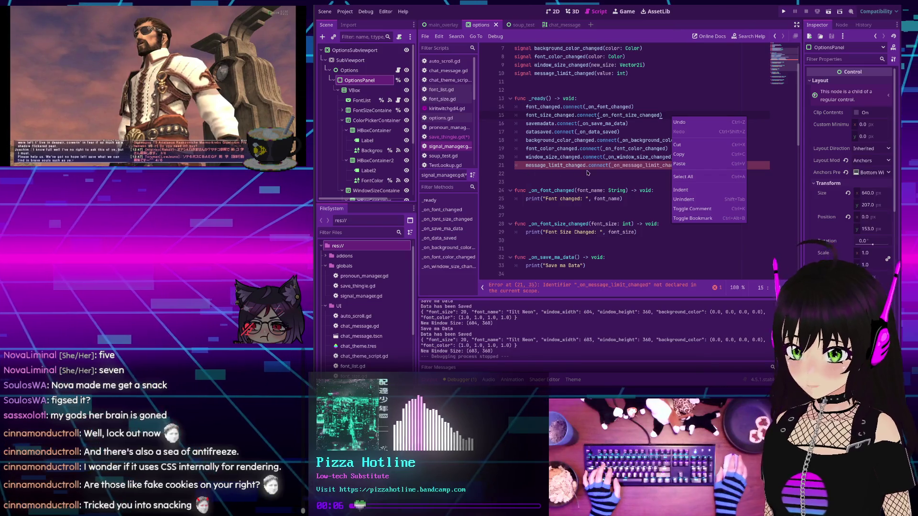
{"action": "left_click", "coordinate": [686, 164]}
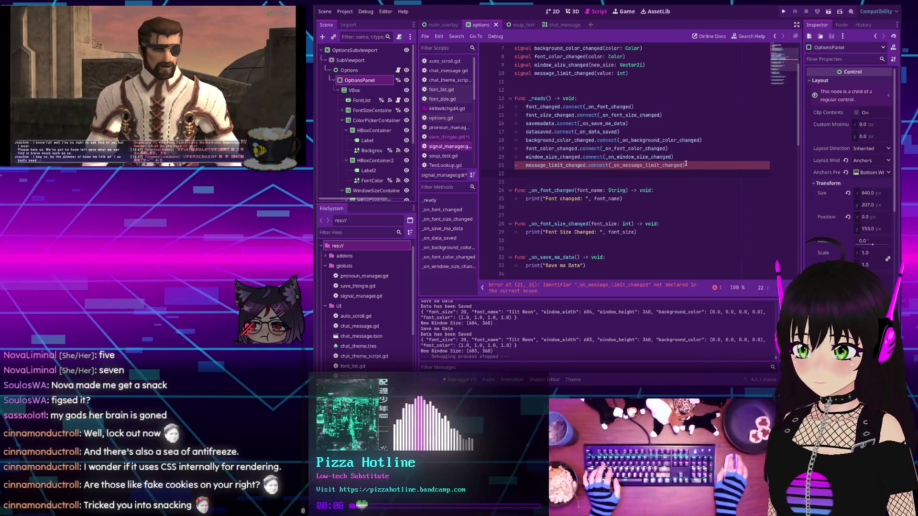
{"action": "scroll", "coordinate": [610, 167], "scroll_direction": "down", "scroll_amount": 10}
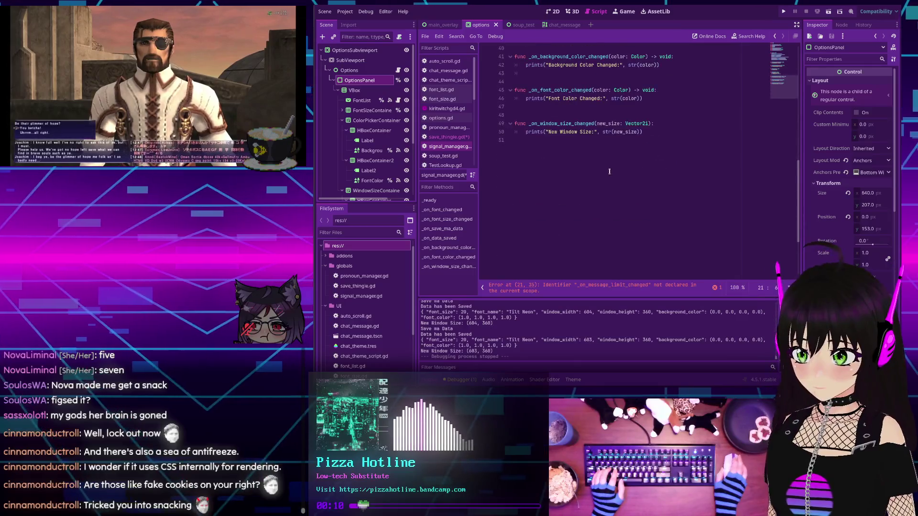
- Write the _on_message_limit_changed handler printing "New Message Limit:" with str(value), then return to options.gd
{"action": "left_click", "coordinate": [562, 170]}
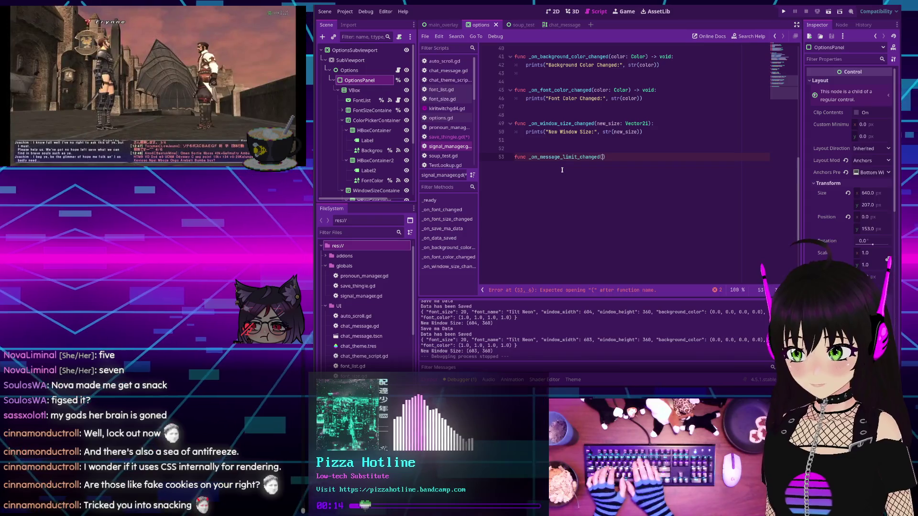
{"action": "type", "text": "("}
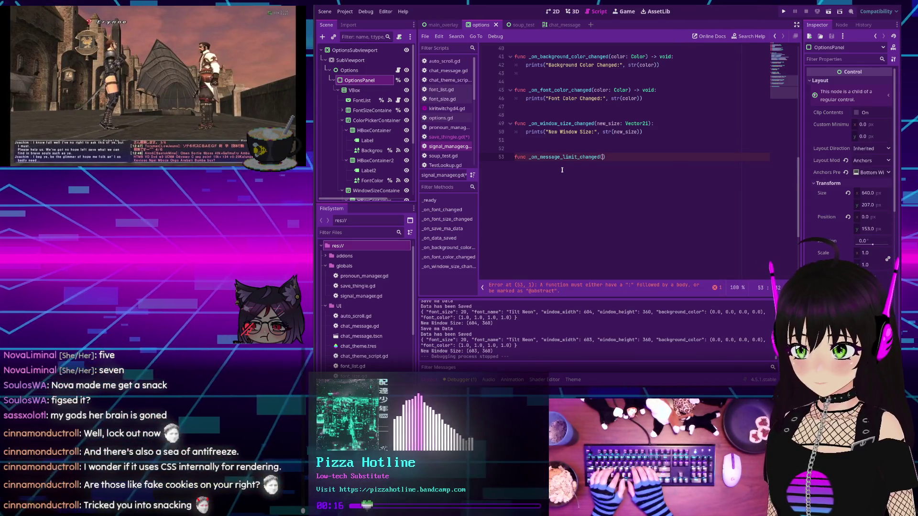
{"action": "type", "text": ": int):"}
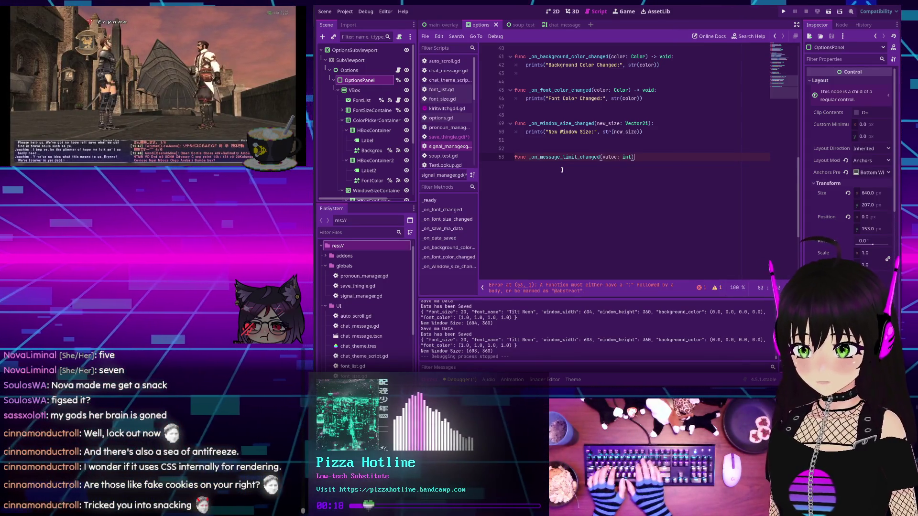
{"action": "key", "text": "Return"}
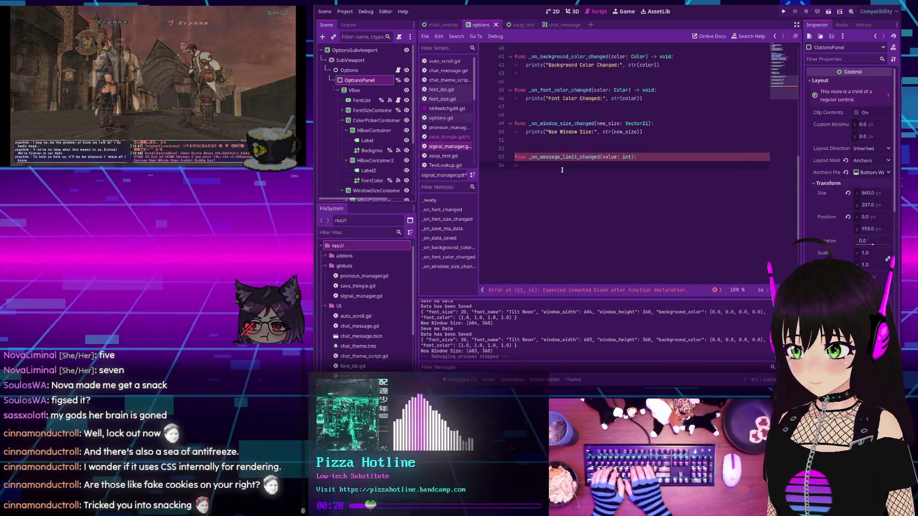
{"action": "type", "text": "prints(\""}
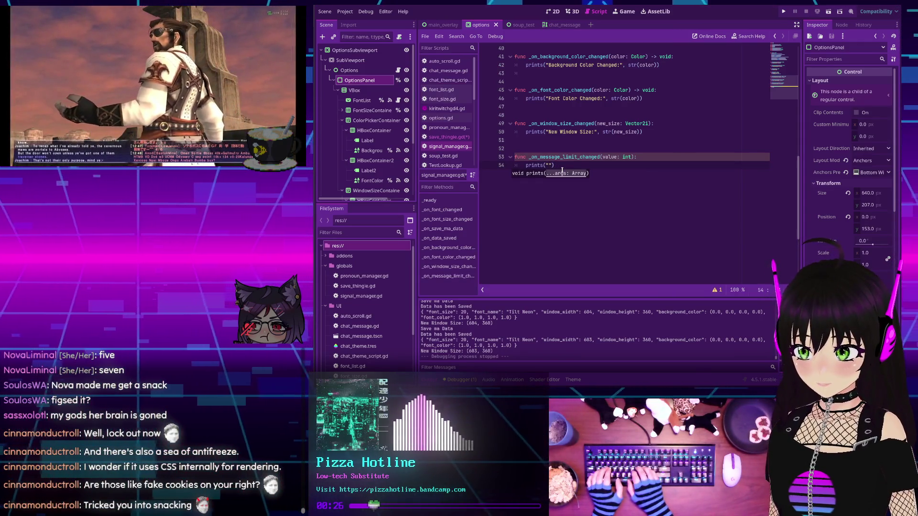
{"action": "type", "text": "New Message "}
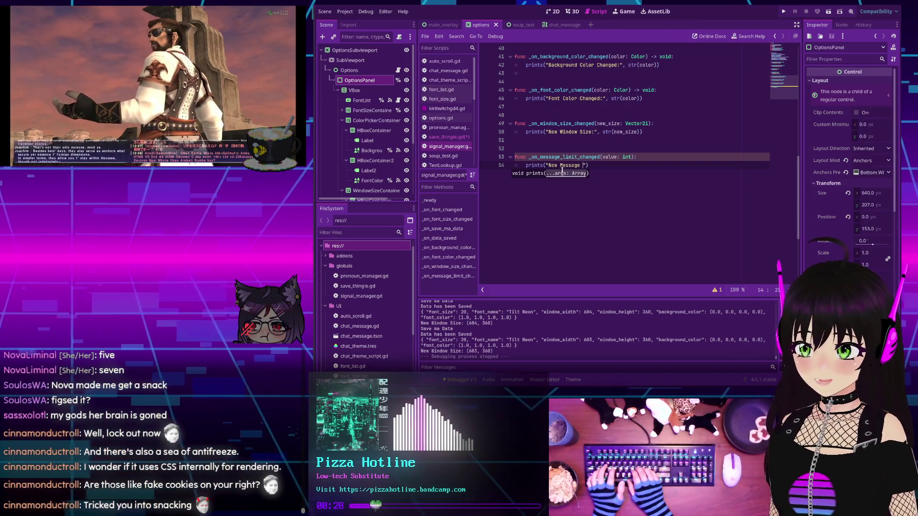
{"action": "type", "text": ":"}
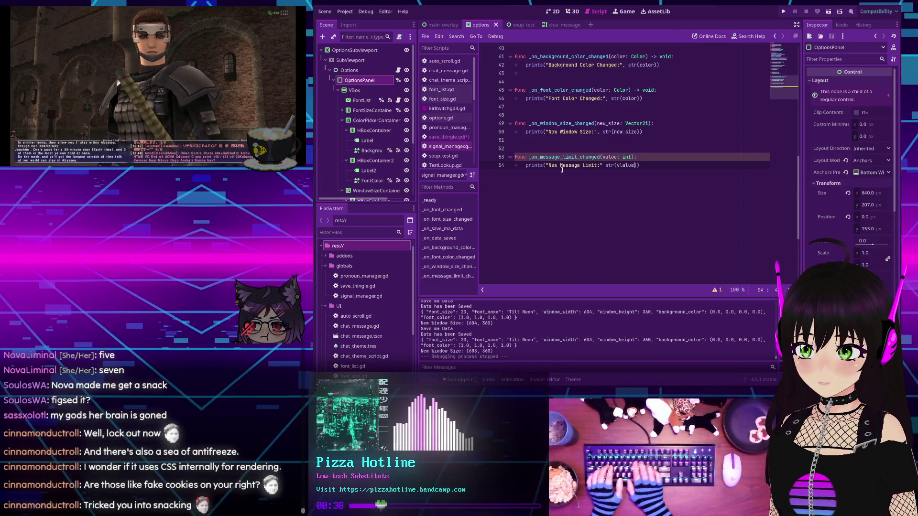
{"action": "type", "text": "lu"}
{"action": "type", "text": "ue"}
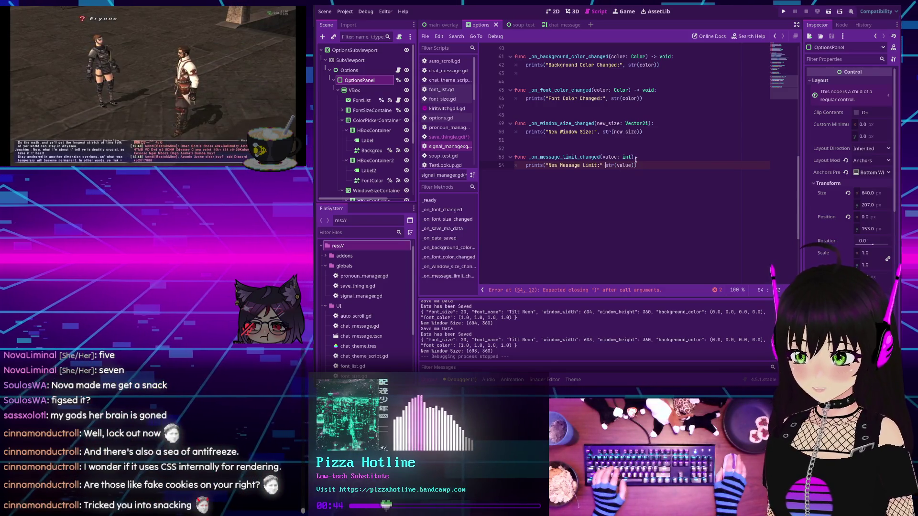
{"action": "type", "text": ","}
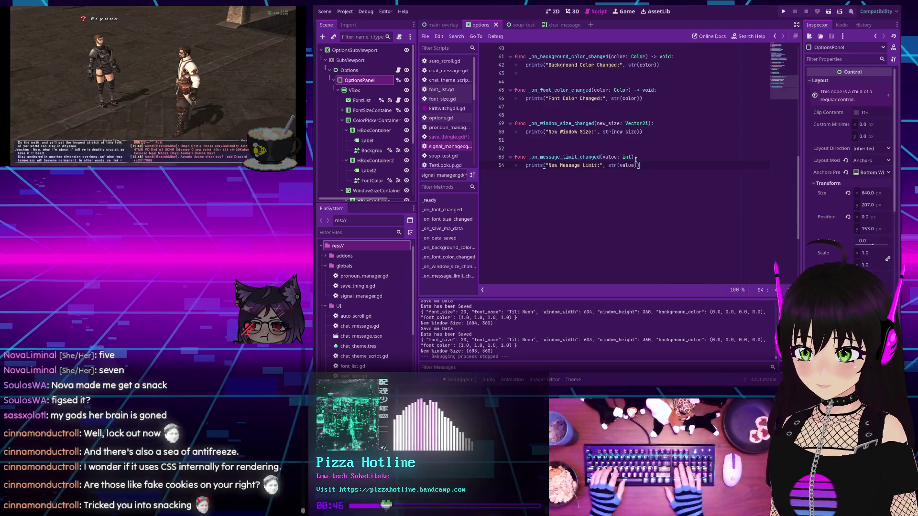
{"action": "key", "text": "Return"}
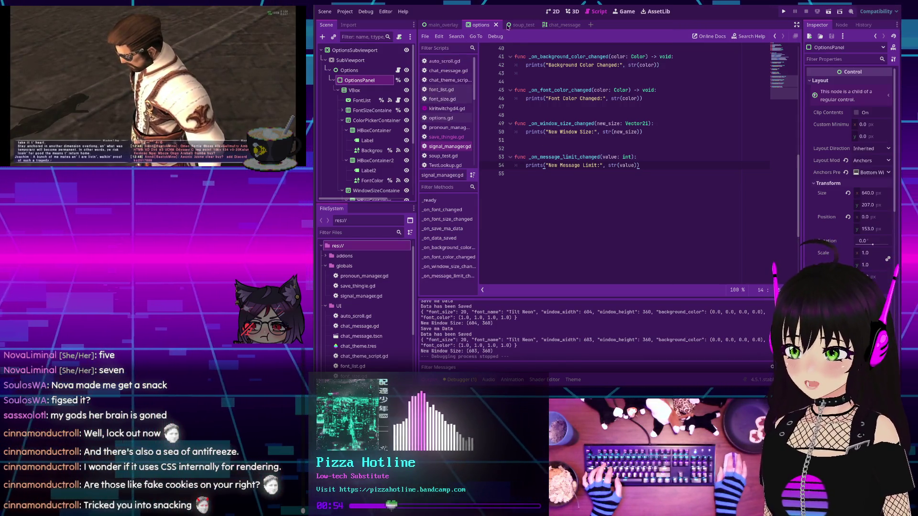
{"action": "left_click", "coordinate": [441, 118]}
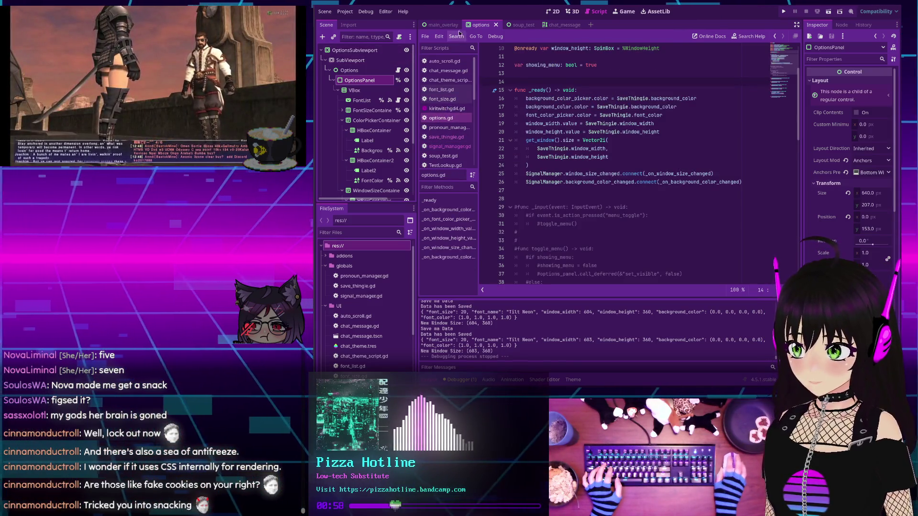
- Return to the 2D canvas, collapse WindowSizeContainer and ColorPickerContainer, and select FontSizeContainer
{"action": "key", "text": "ctrl+F1"}
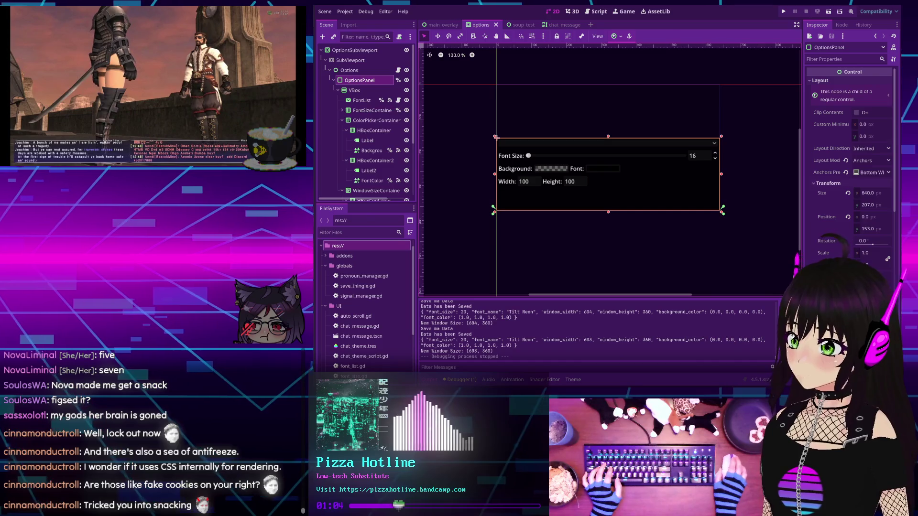
{"action": "scroll", "coordinate": [360, 163], "scroll_direction": "down", "scroll_amount": 2}
{"action": "scroll", "coordinate": [366, 161], "scroll_direction": "down", "scroll_amount": 2}
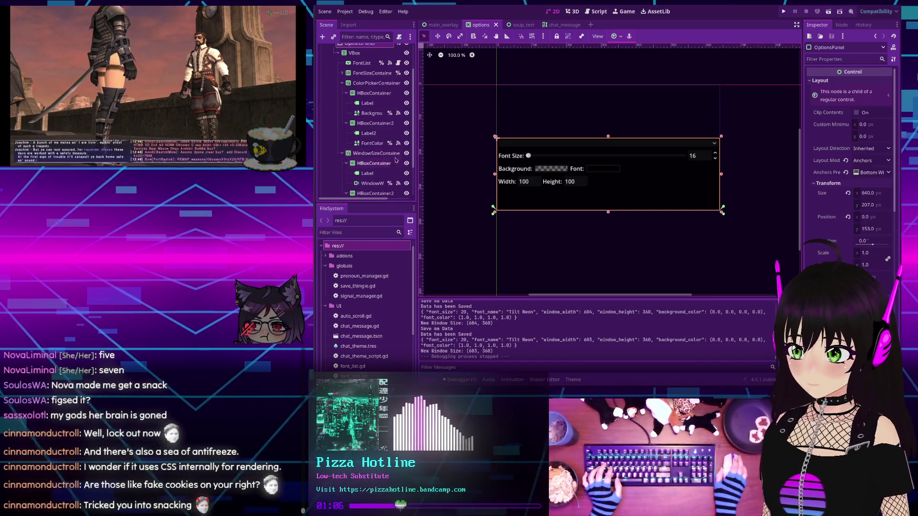
{"action": "left_click", "coordinate": [375, 156]}
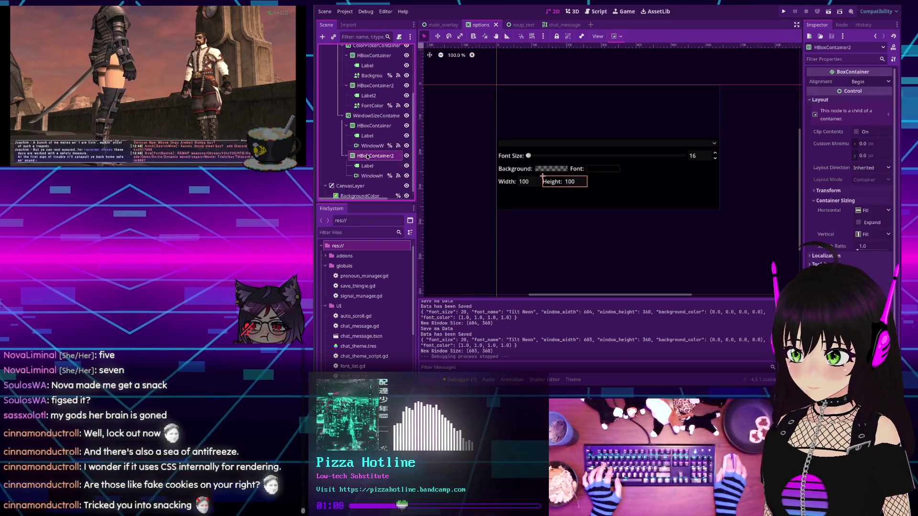
{"action": "left_click", "coordinate": [374, 125]}
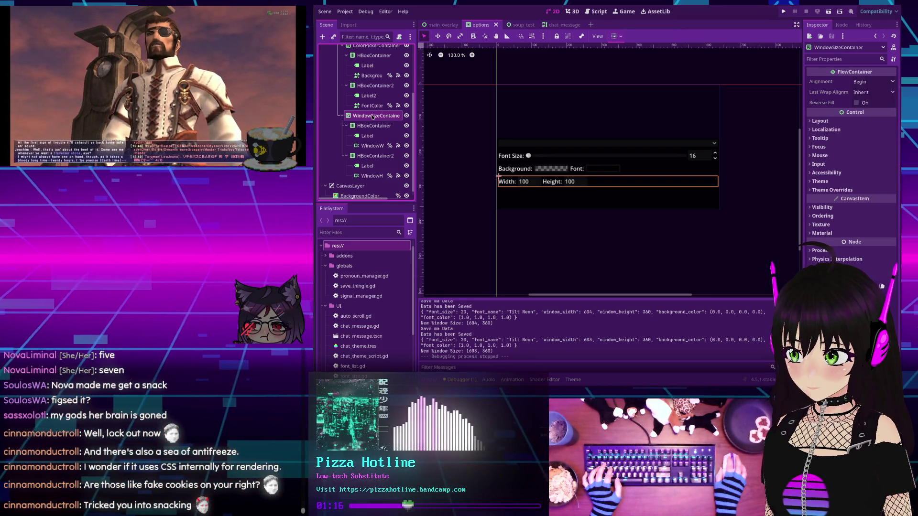
{"action": "scroll", "coordinate": [373, 117], "scroll_direction": "up", "scroll_amount": 1}
{"action": "scroll", "coordinate": [362, 116], "scroll_direction": "up", "scroll_amount": 1}
{"action": "left_click", "coordinate": [342, 153]}
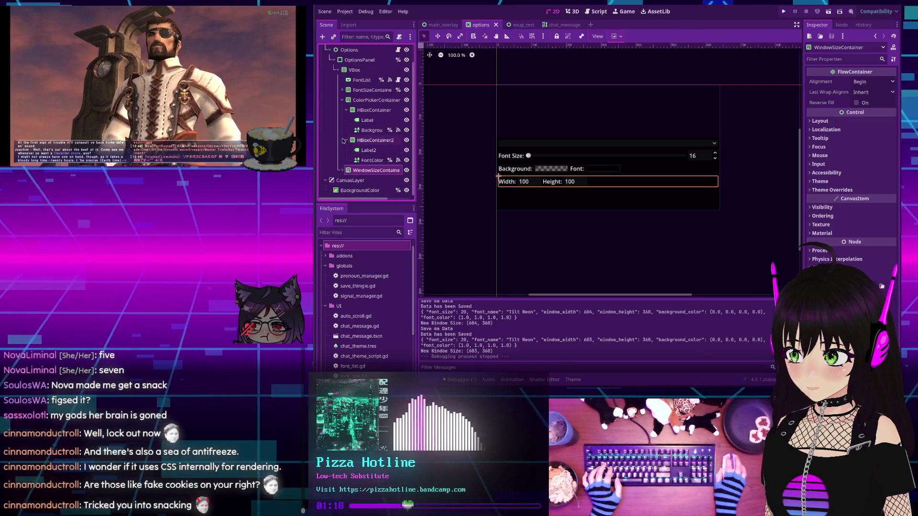
{"action": "left_click", "coordinate": [342, 102]}
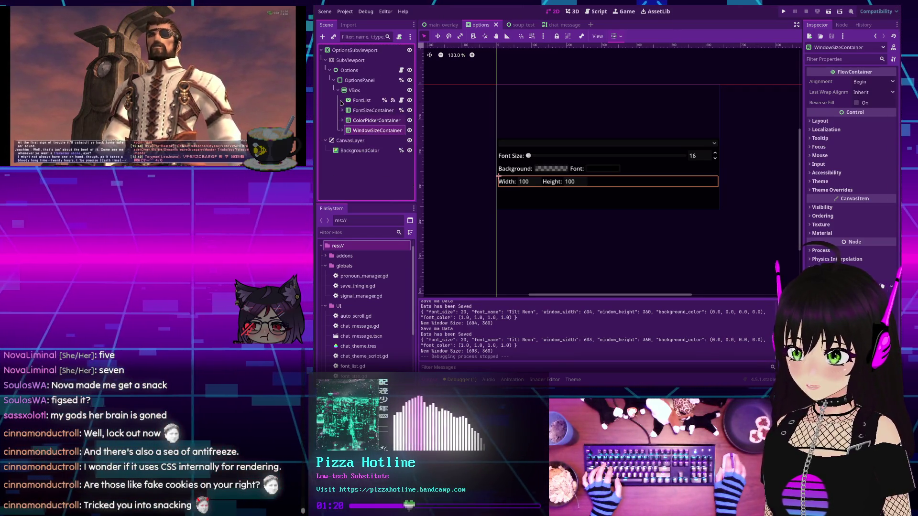
{"action": "left_click", "coordinate": [370, 111]}
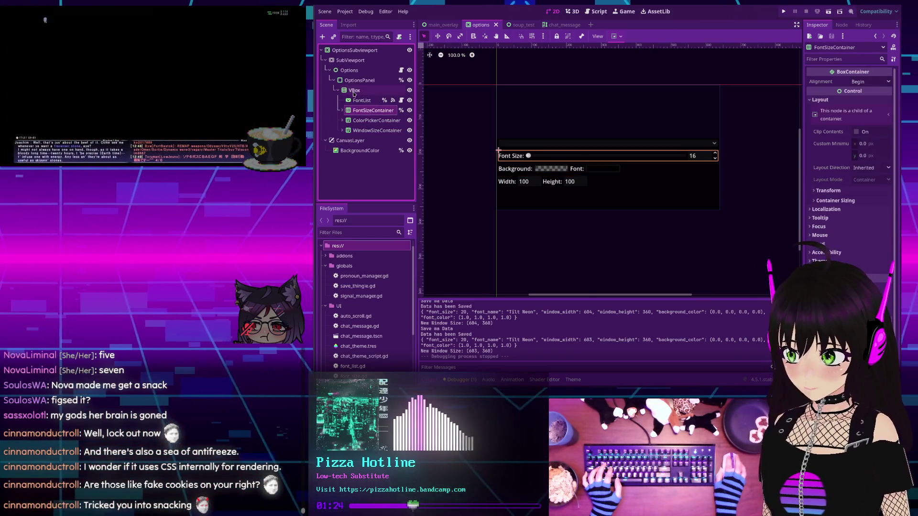
- Add an HBoxContainer row under VBox with a Label child
{"action": "left_click", "coordinate": [353, 91]}
{"action": "key", "text": "ctrl+a"}
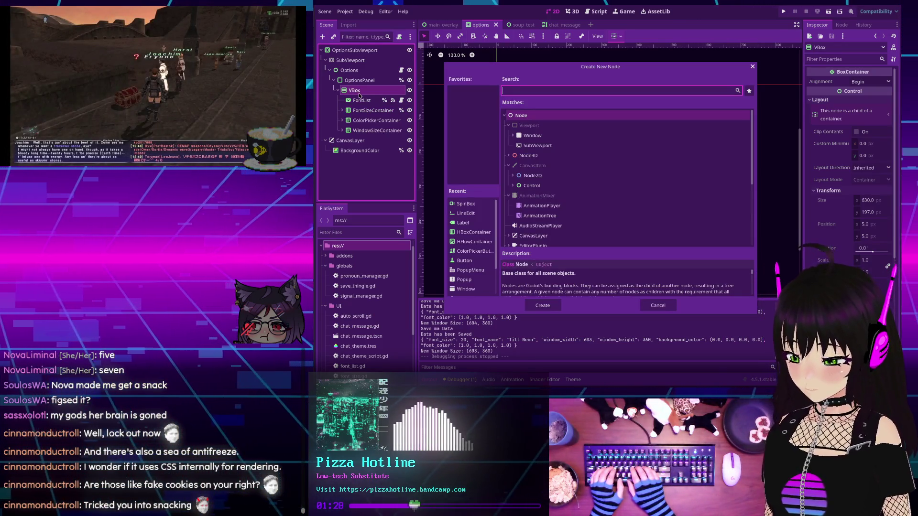
{"action": "type", "text": "hbox"}
{"action": "key", "text": "Return"}
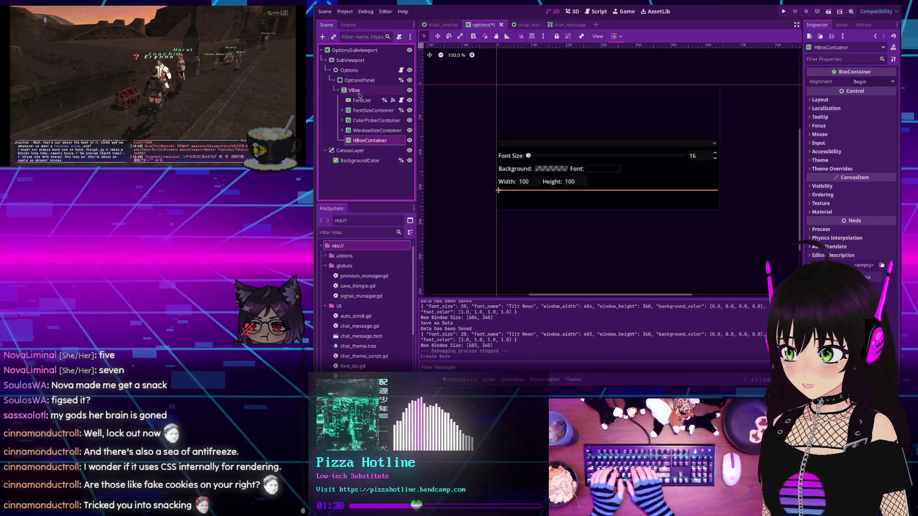
{"action": "key", "text": "ctrl+a"}
{"action": "type", "text": "lab"}
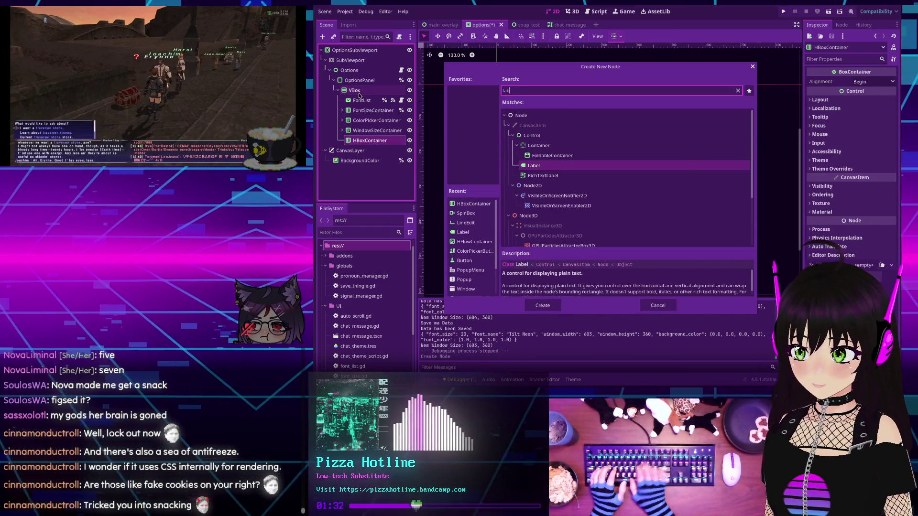
{"action": "key", "text": "Return"}
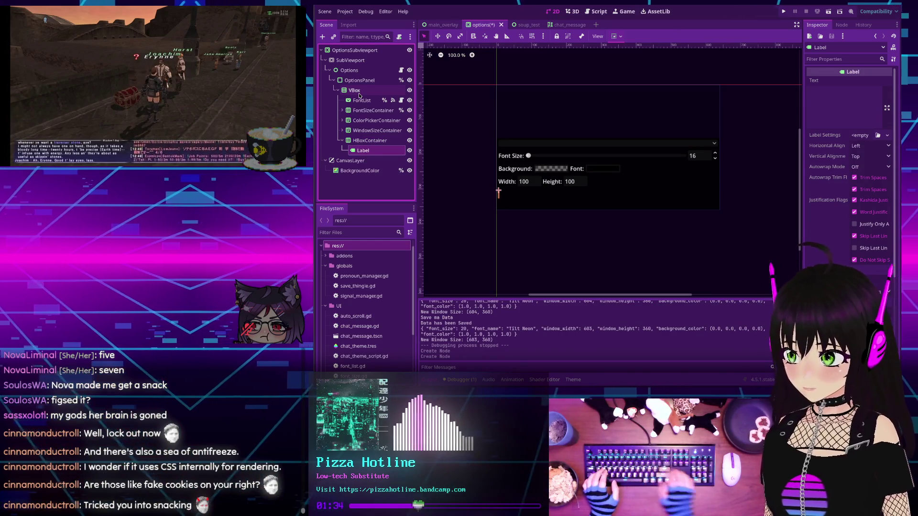
- Add a SpinBox to the new row and rename it MessageLimit
{"action": "key", "text": "Up"}
{"action": "key", "text": "ctrl+a"}
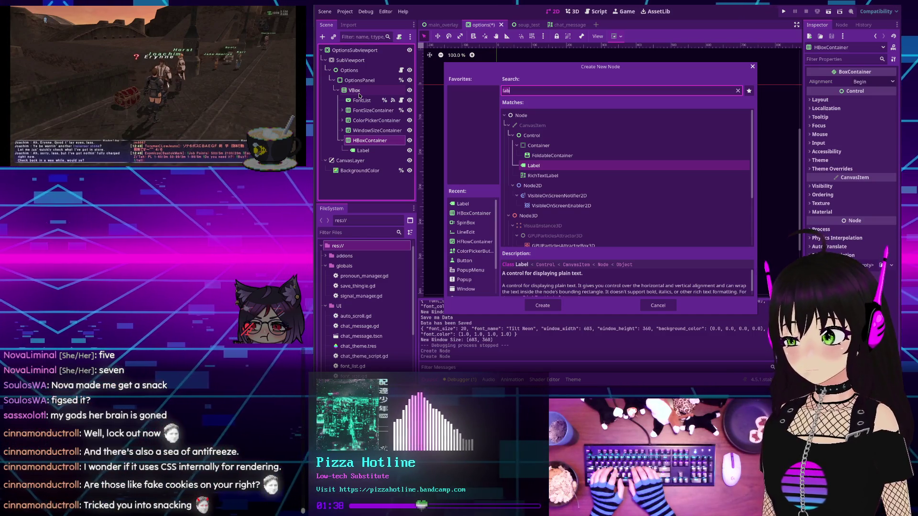
{"action": "type", "text": "sp"}
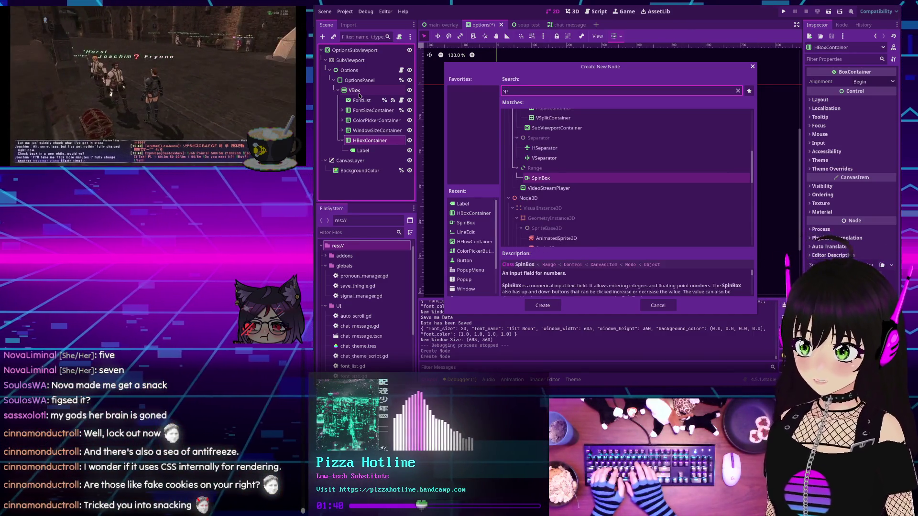
{"action": "key", "text": "Return"}
{"action": "type", "text": "MessageLimit"}
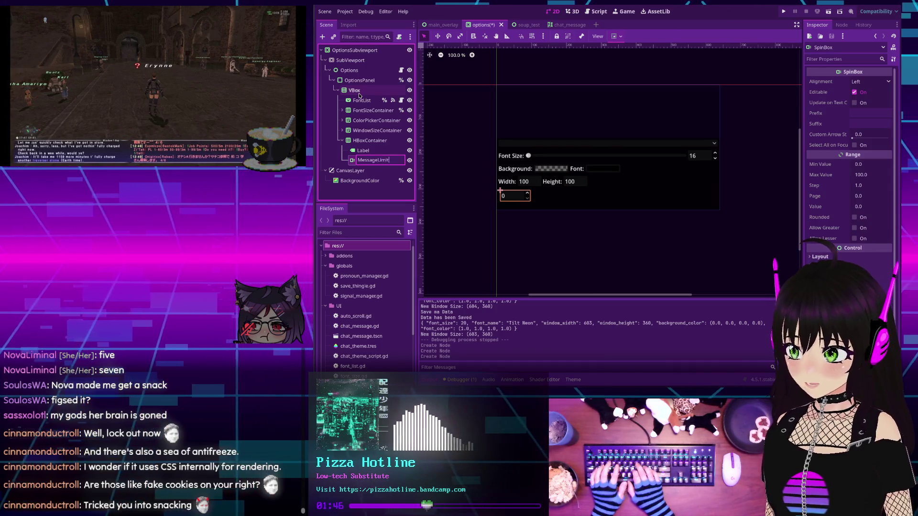
{"action": "key", "text": "Return"}
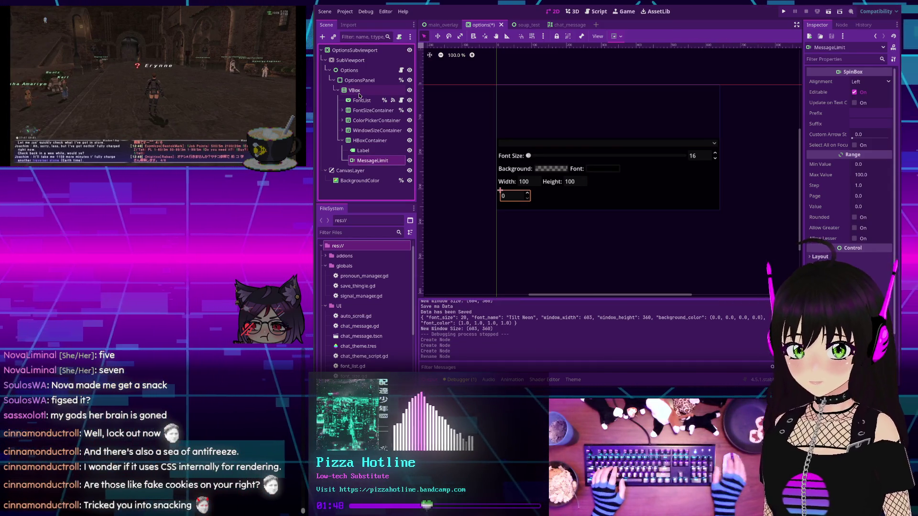
- Set the MessageLimit spin box Min Value to 1 and begin entering Max Value 10000
{"action": "left_click", "coordinate": [873, 166]}
{"action": "type", "text": "1"}
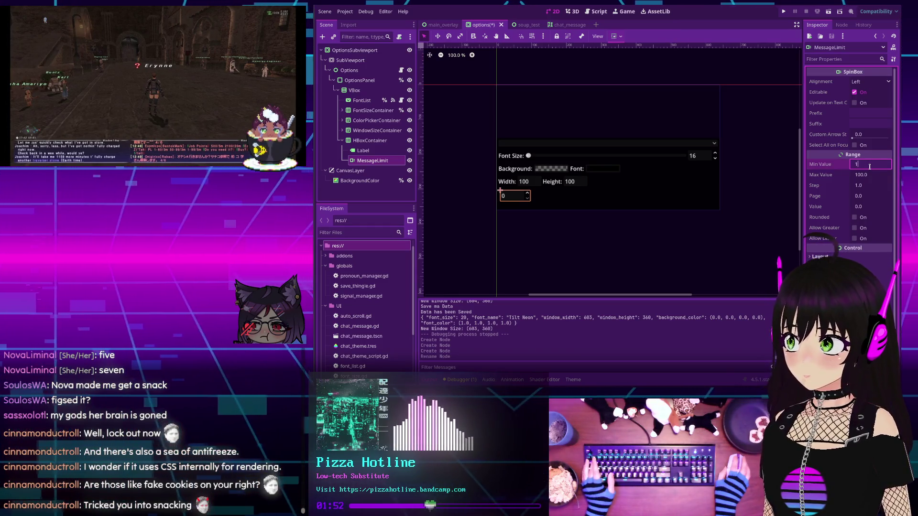
{"action": "left_click", "coordinate": [870, 176]}
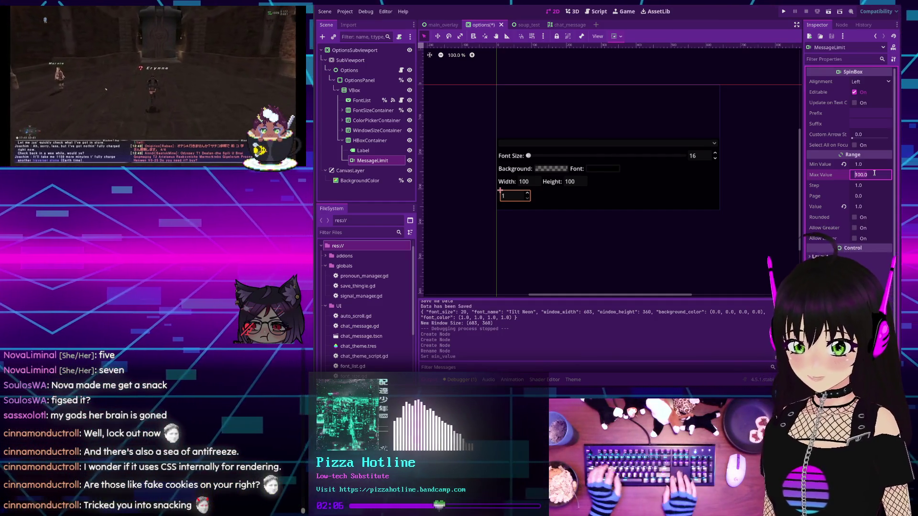
{"action": "type", "text": "00"}
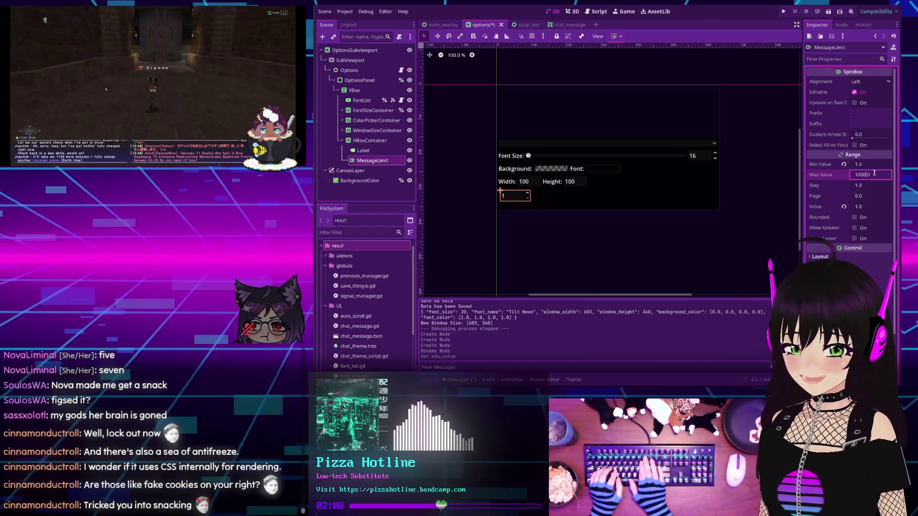
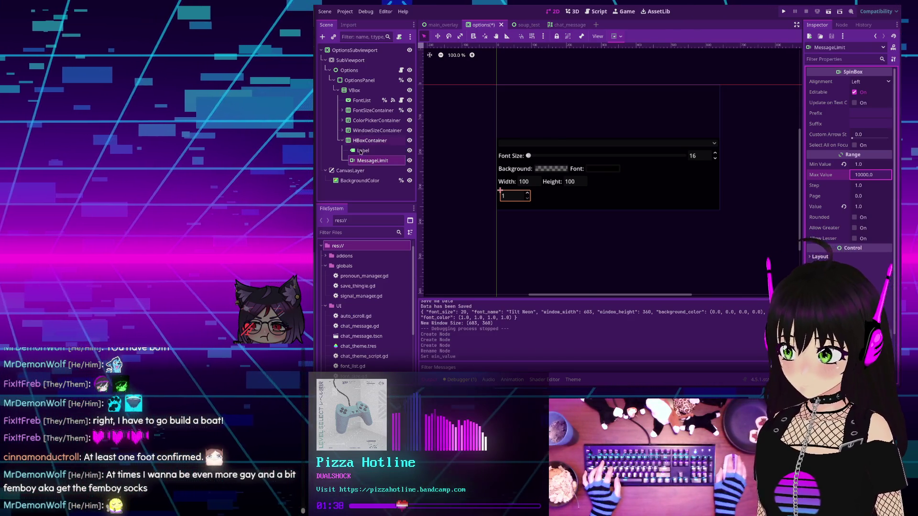
- Give the Label node the text "Message Limit:" and return to the MessageLimit spinbox
{"action": "left_click", "coordinate": [362, 150]}
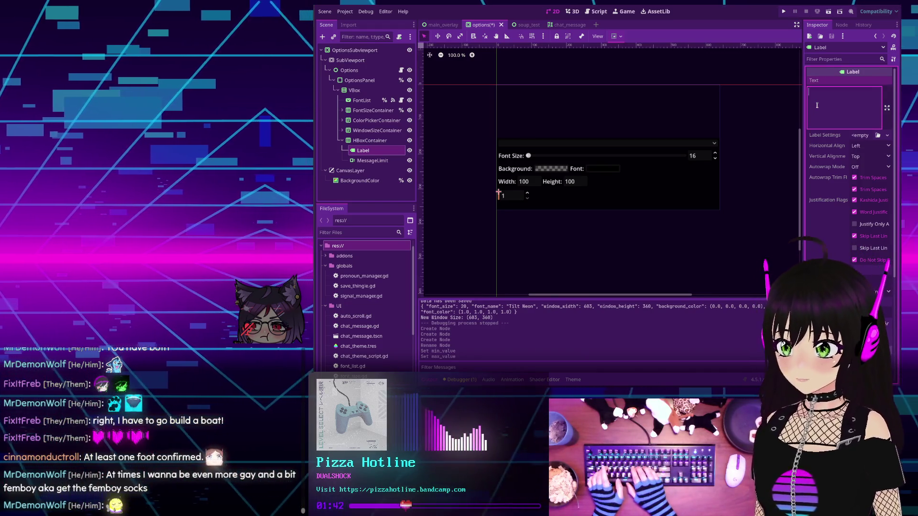
{"action": "type", "text": "Mess"}
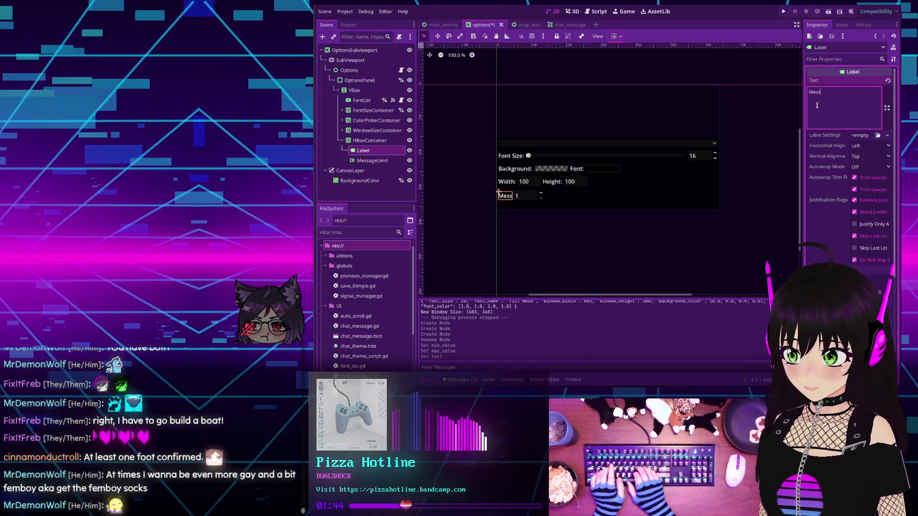
{"action": "type", "text": "age Limit:"}
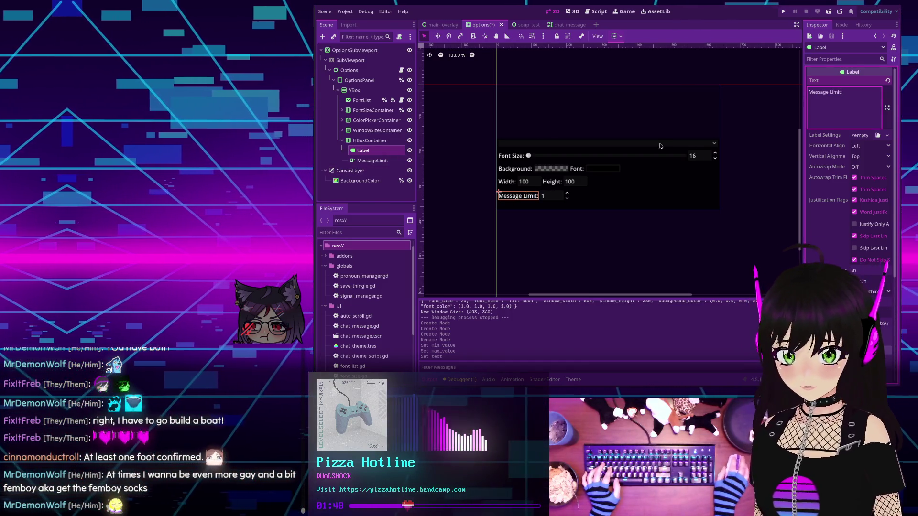
{"action": "left_click", "coordinate": [378, 161]}
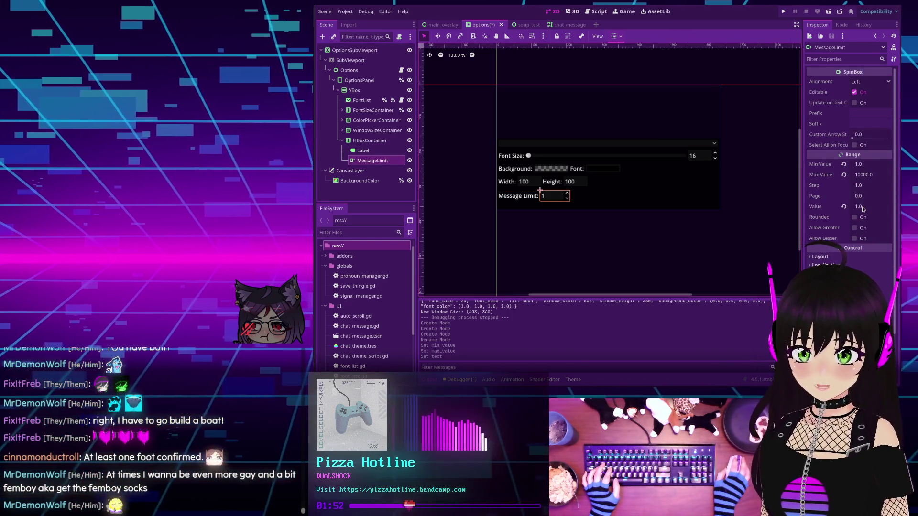
- Set the spinbox's Range Value to 200 and enable Rounded
{"action": "left_click", "coordinate": [864, 205]}
{"action": "type", "text": "200"}
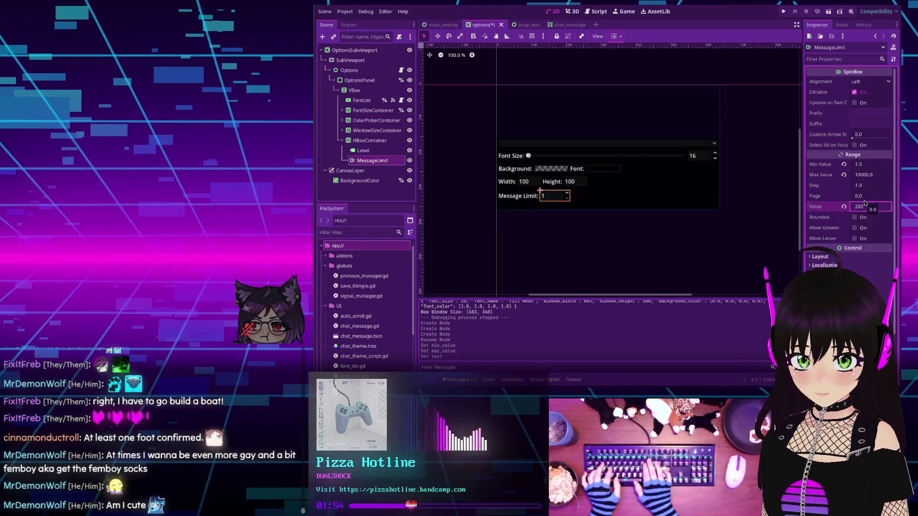
{"action": "key", "text": "Return"}
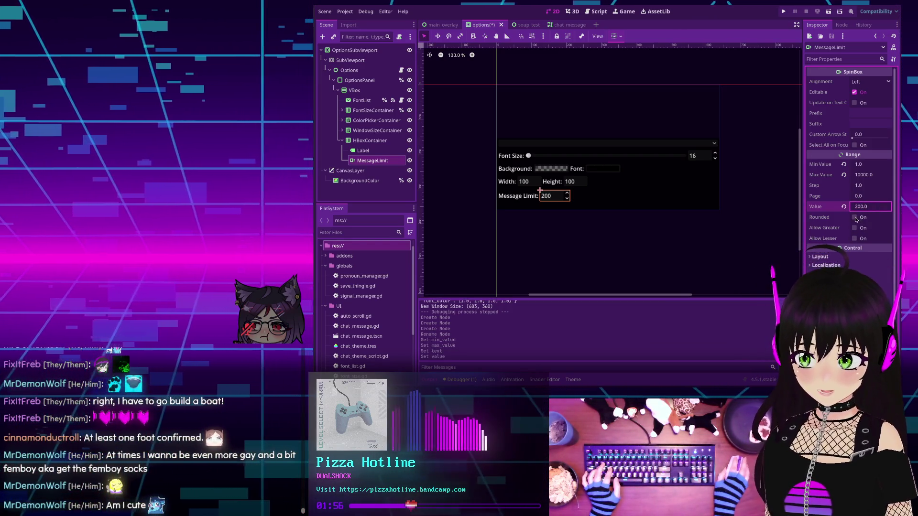
{"action": "left_click", "coordinate": [854, 217]}
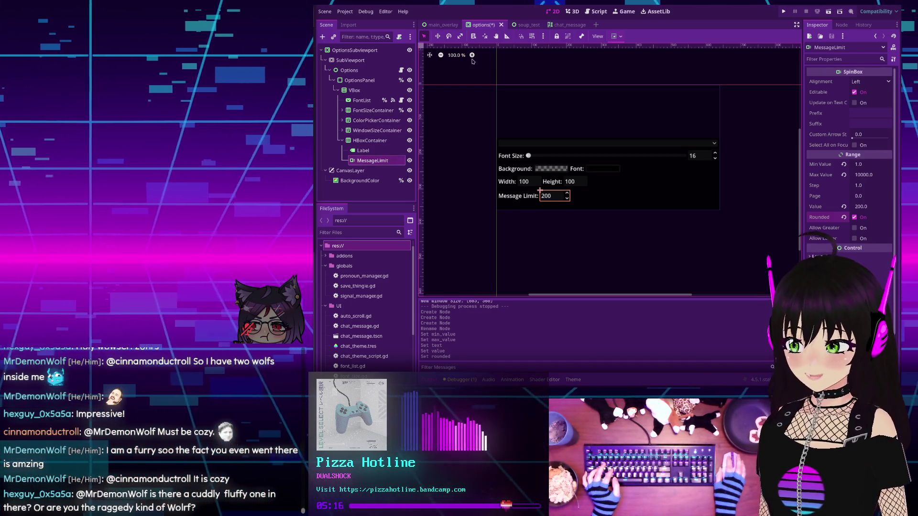
{"action": "left_click", "coordinate": [541, 95]}
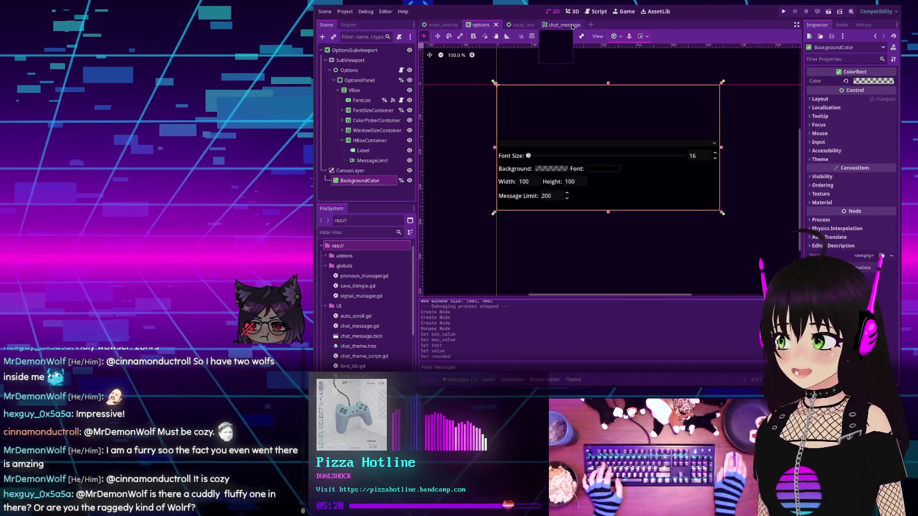
- Show the top of options.gd and bring up the MessageLimit node's context actions
{"action": "left_click", "coordinate": [595, 11]}
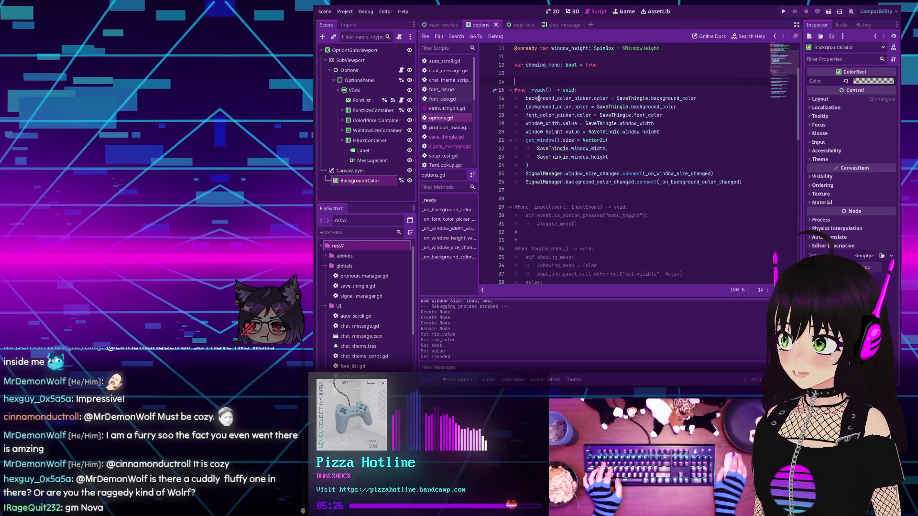
{"action": "scroll", "coordinate": [649, 141], "scroll_direction": "down", "scroll_amount": 1}
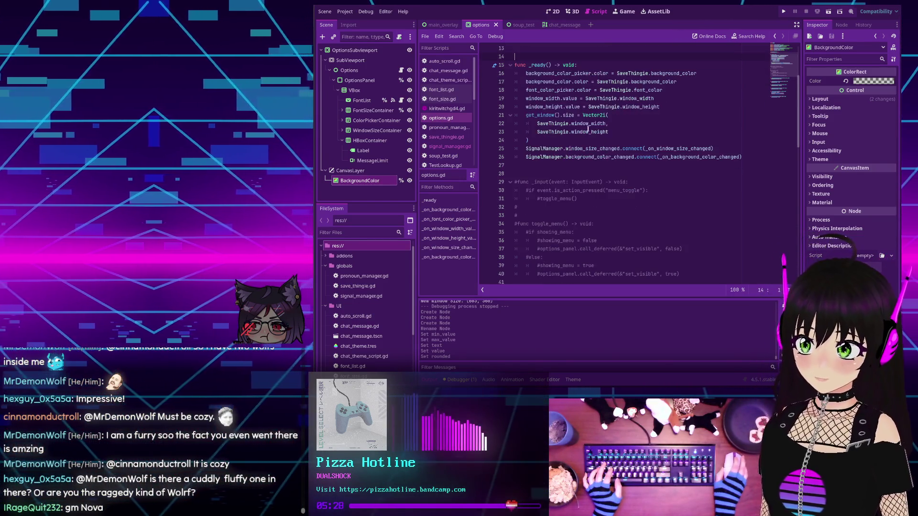
{"action": "scroll", "coordinate": [650, 141], "scroll_direction": "up", "scroll_amount": 2}
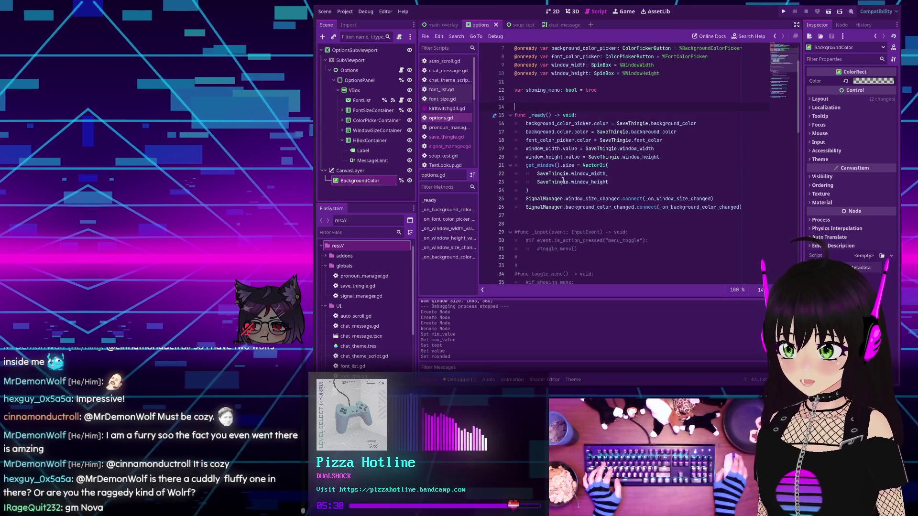
{"action": "scroll", "coordinate": [554, 176], "scroll_direction": "up", "scroll_amount": 1}
{"action": "scroll", "coordinate": [563, 181], "scroll_direction": "up", "scroll_amount": 1}
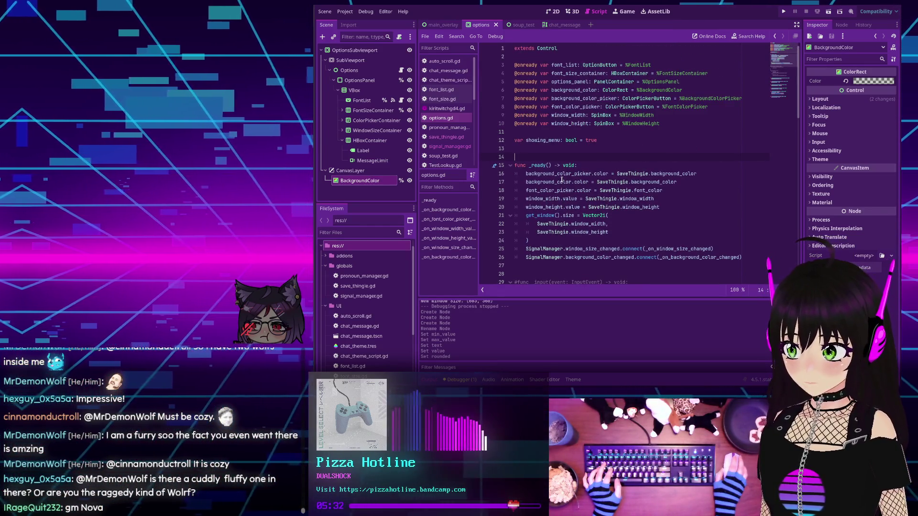
{"action": "scroll", "coordinate": [552, 152], "scroll_direction": "down", "scroll_amount": 3}
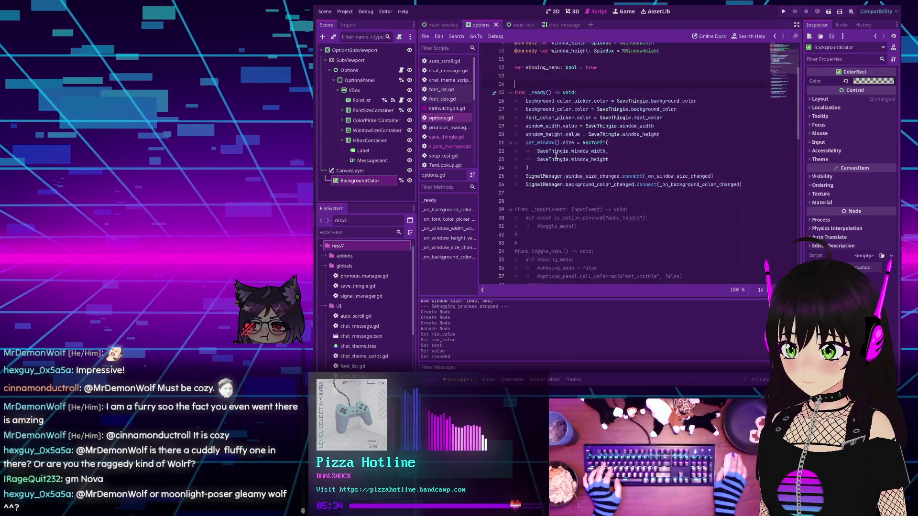
{"action": "scroll", "coordinate": [552, 152], "scroll_direction": "down", "scroll_amount": 2}
{"action": "scroll", "coordinate": [553, 152], "scroll_direction": "down", "scroll_amount": 2}
{"action": "scroll", "coordinate": [552, 152], "scroll_direction": "down", "scroll_amount": 1}
{"action": "scroll", "coordinate": [551, 151], "scroll_direction": "down", "scroll_amount": 1}
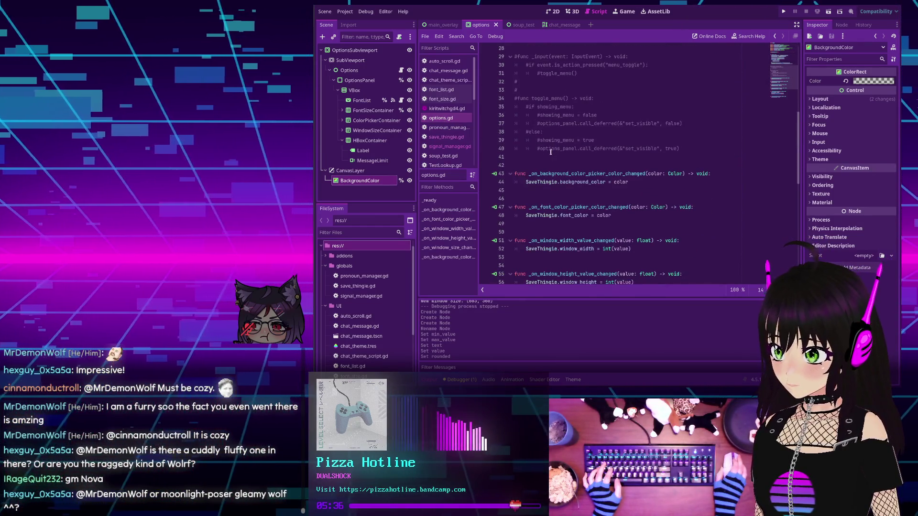
{"action": "scroll", "coordinate": [550, 151], "scroll_direction": "down", "scroll_amount": 1}
{"action": "scroll", "coordinate": [550, 152], "scroll_direction": "down", "scroll_amount": 1}
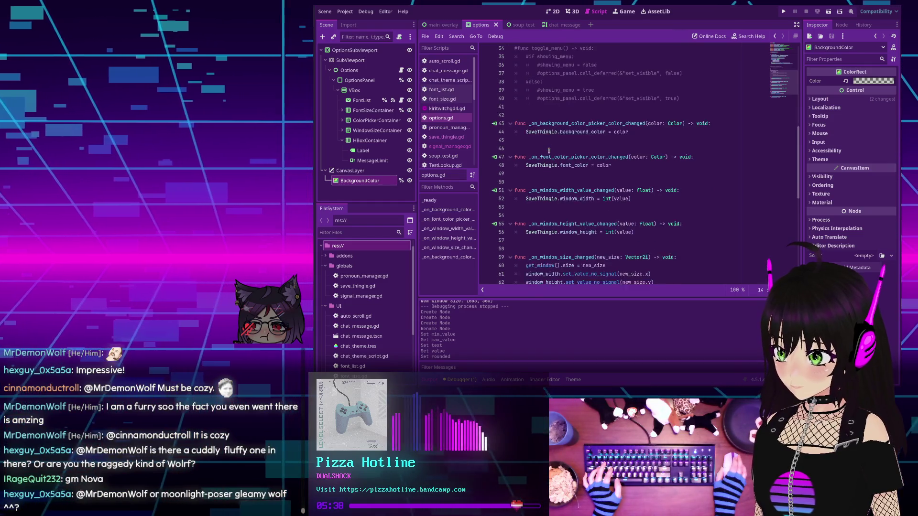
{"action": "scroll", "coordinate": [549, 151], "scroll_direction": "down", "scroll_amount": 1}
{"action": "scroll", "coordinate": [550, 151], "scroll_direction": "down", "scroll_amount": 1}
{"action": "scroll", "coordinate": [549, 152], "scroll_direction": "down", "scroll_amount": 1}
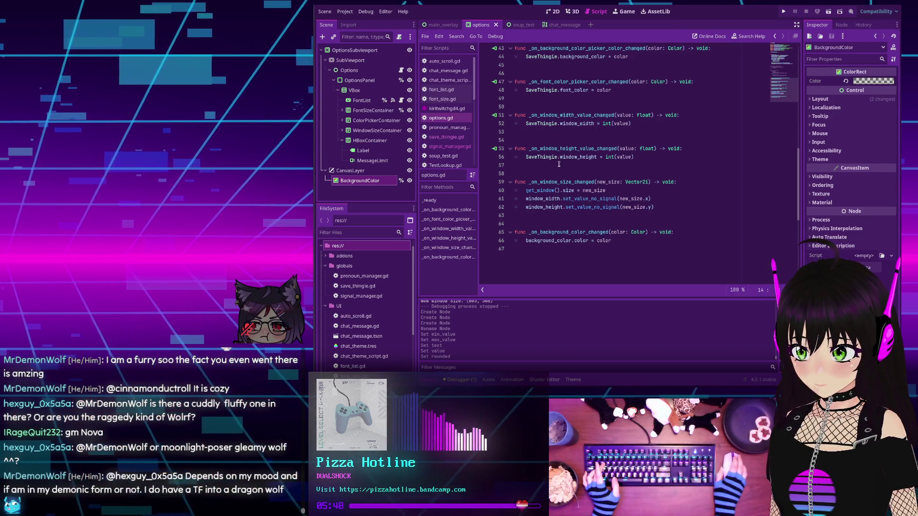
{"action": "scroll", "coordinate": [559, 165], "scroll_direction": "up", "scroll_amount": 3}
{"action": "scroll", "coordinate": [559, 167], "scroll_direction": "up", "scroll_amount": 5}
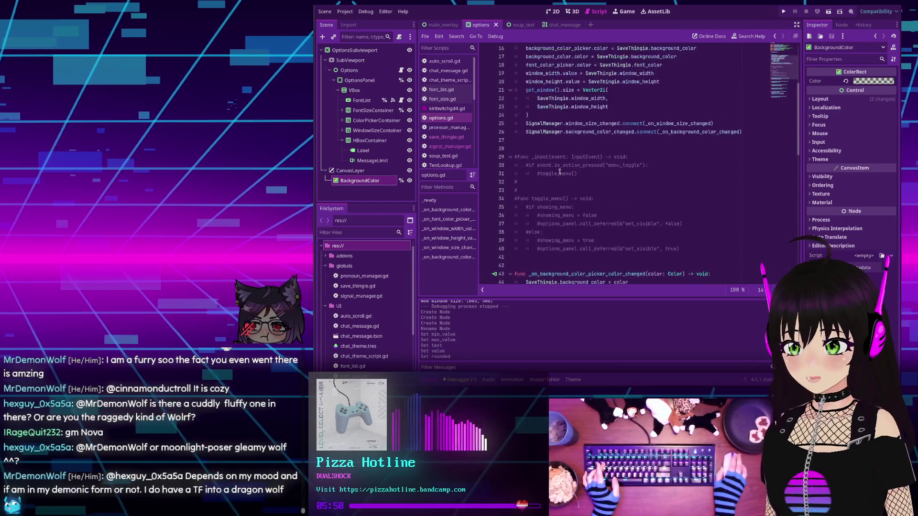
{"action": "scroll", "coordinate": [559, 169], "scroll_direction": "up", "scroll_amount": 4}
{"action": "scroll", "coordinate": [558, 173], "scroll_direction": "up", "scroll_amount": 2}
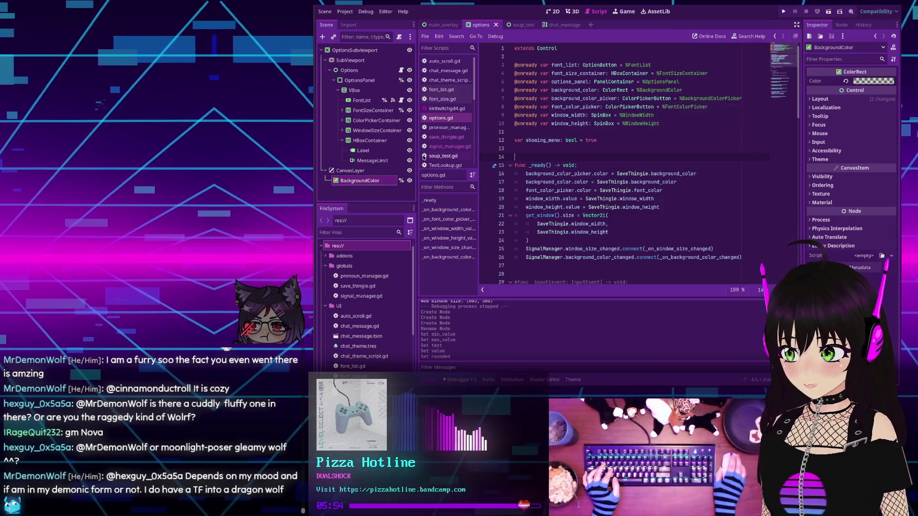
{"action": "right_click", "coordinate": [370, 163]}
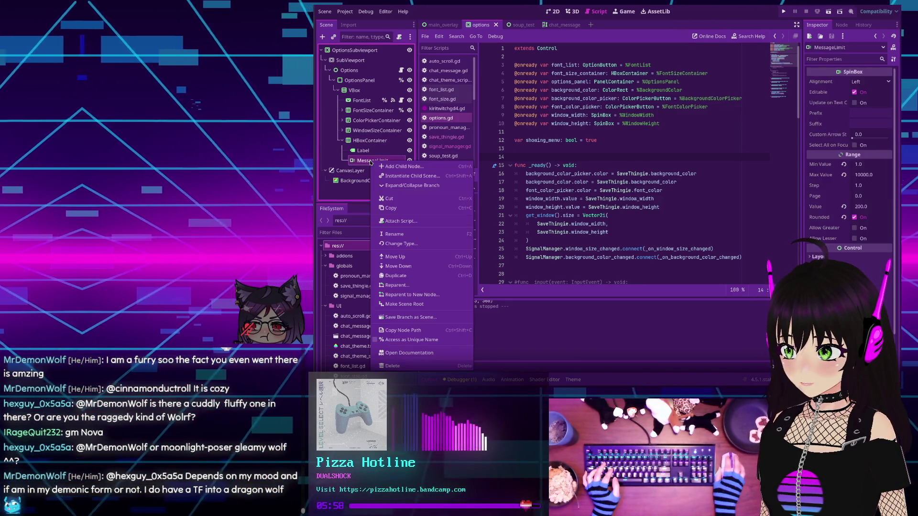
{"action": "left_click", "coordinate": [413, 342]}
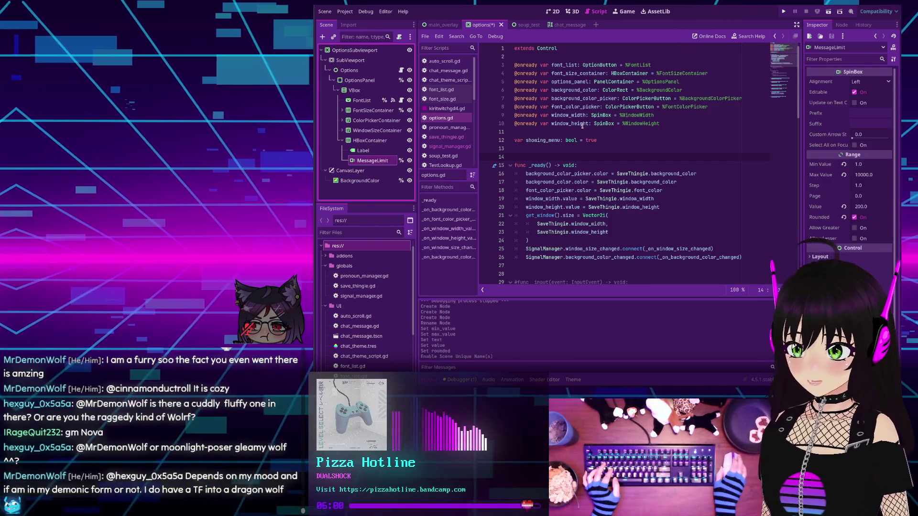
{"action": "mouse_move", "coordinate": [371, 160]}
{"action": "left_mouse_down"}
{"action": "mouse_move", "coordinate": [555, 136]}
{"action": "mouse_move", "coordinate": [568, 146]}
{"action": "left_mouse_up"}
{"action": "scroll", "coordinate": [567, 147], "scroll_direction": "down", "scroll_amount": 1}
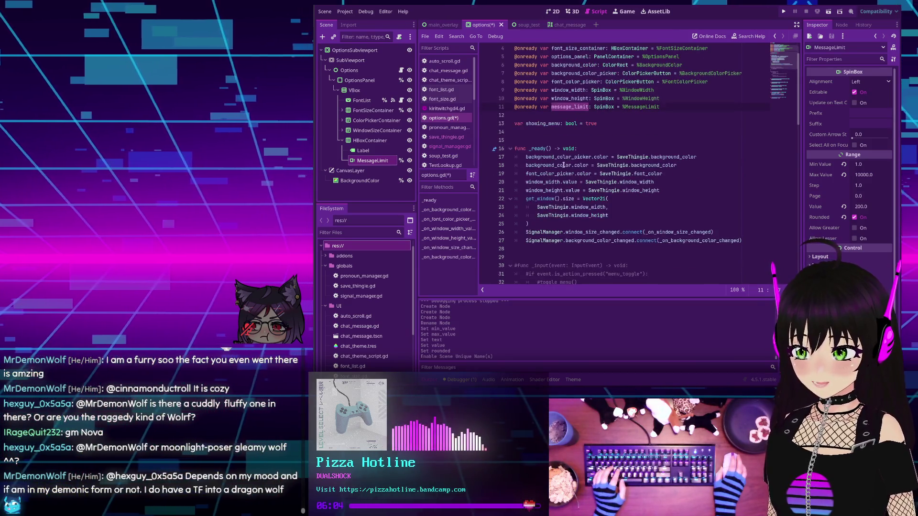
{"action": "left_click", "coordinate": [670, 190]}
{"action": "key", "text": "Return"}
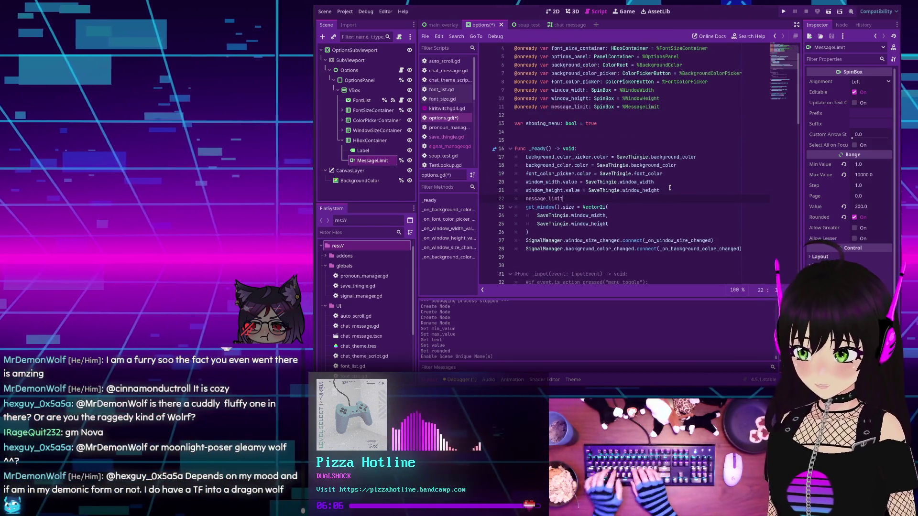
{"action": "type", "text": "message_limit = Sabe"}
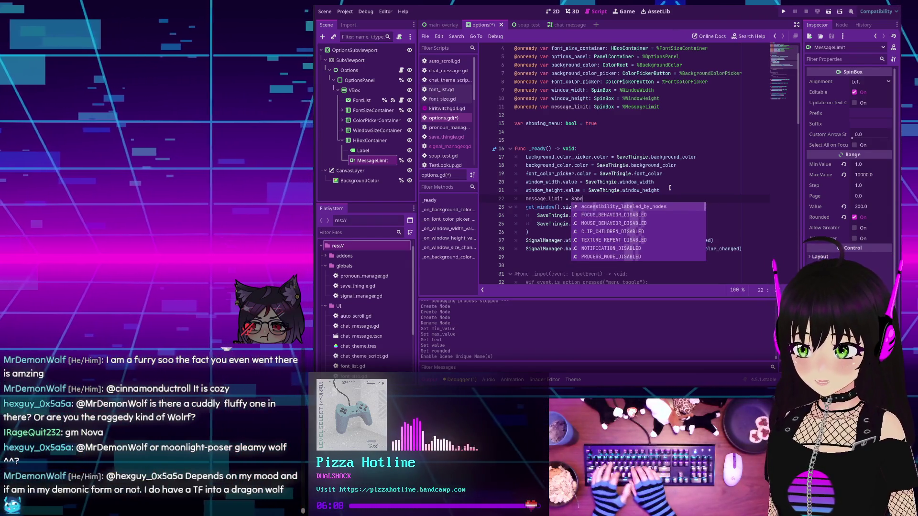
{"action": "key", "text": "BackSpace"}
{"action": "key", "text": "BackSpace"}
{"action": "key", "text": "BackSpace"}
{"action": "type", "text": "aveThingie"}
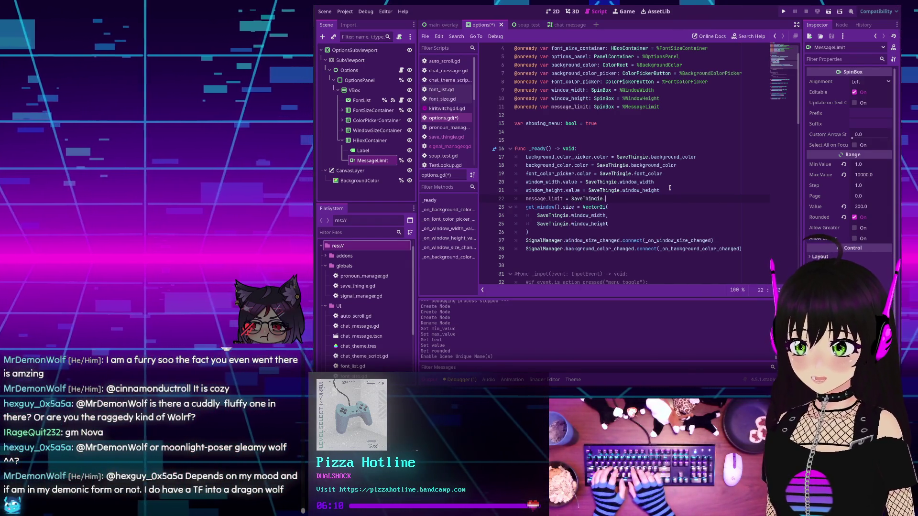
{"action": "type", "text": ".me"}
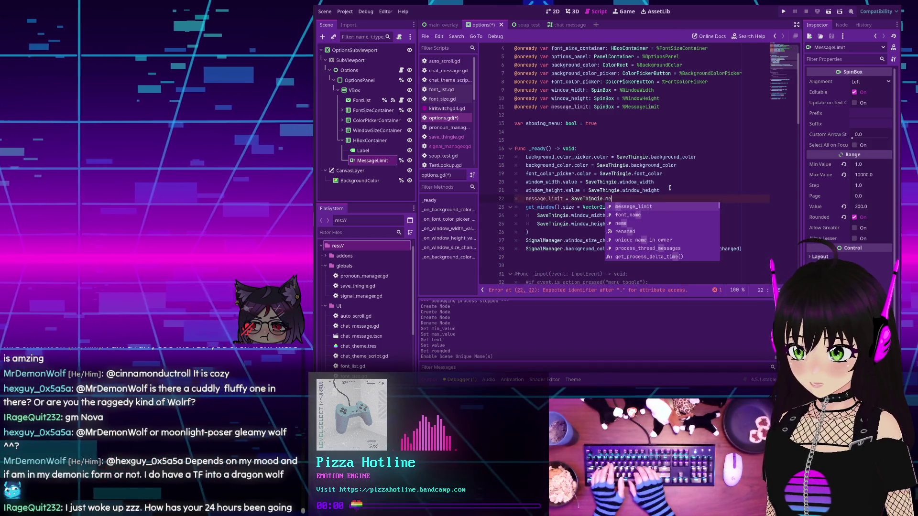
{"action": "type", "text": "ssage_limit"}
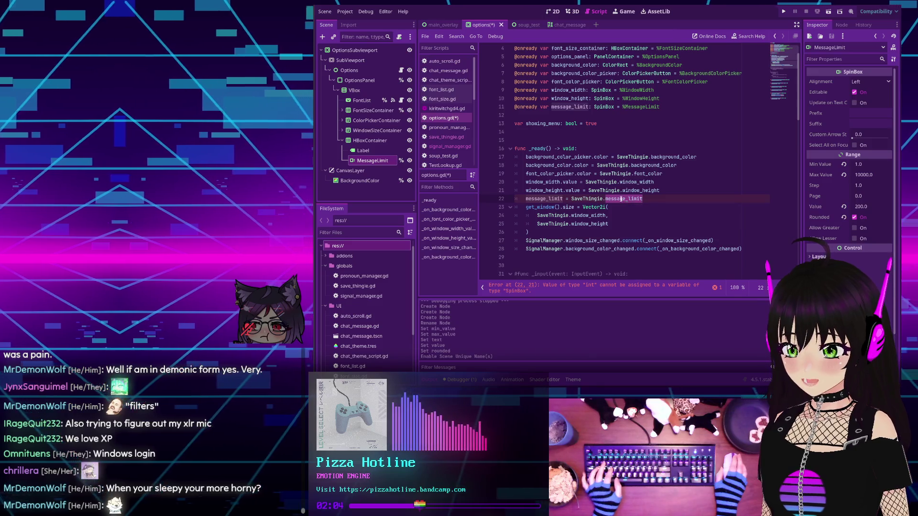
{"action": "double_click", "coordinate": [616, 199]}
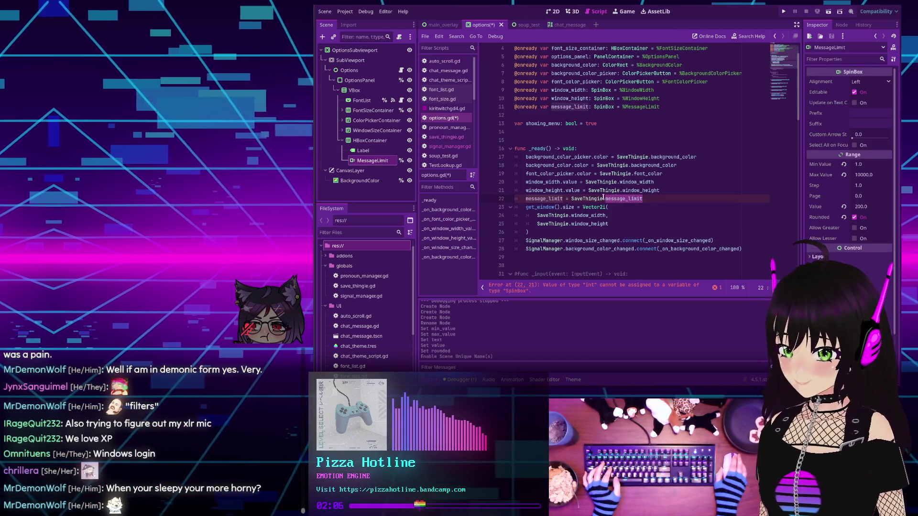
{"action": "scroll", "coordinate": [609, 197], "scroll_direction": "down", "scroll_amount": 1}
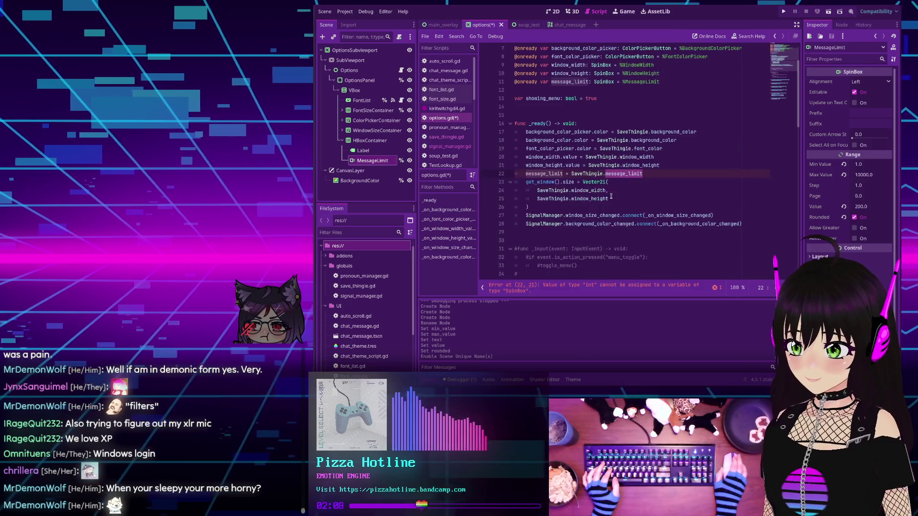
{"action": "scroll", "coordinate": [601, 186], "scroll_direction": "down", "scroll_amount": 1}
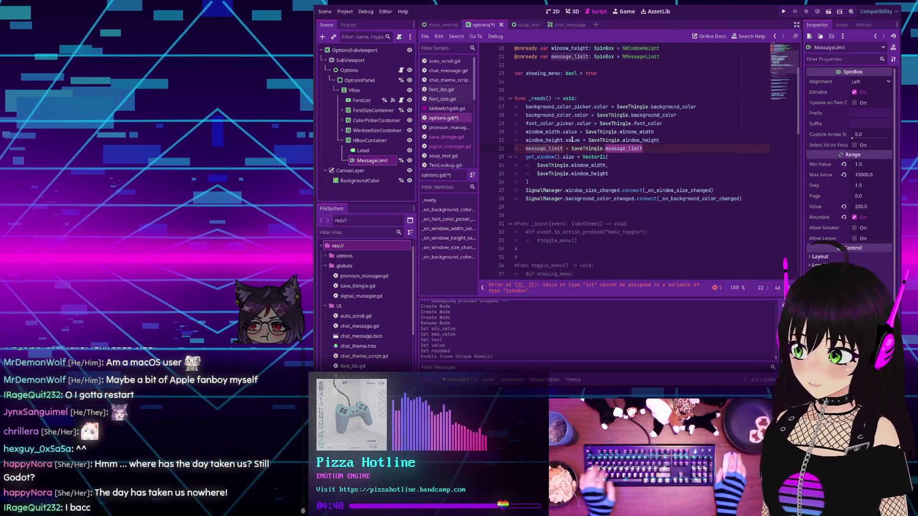
- Change the _ready assignment to message_limit.value = SaveThingie.message_limit, clearing the type error
{"action": "left_click", "coordinate": [632, 157]}
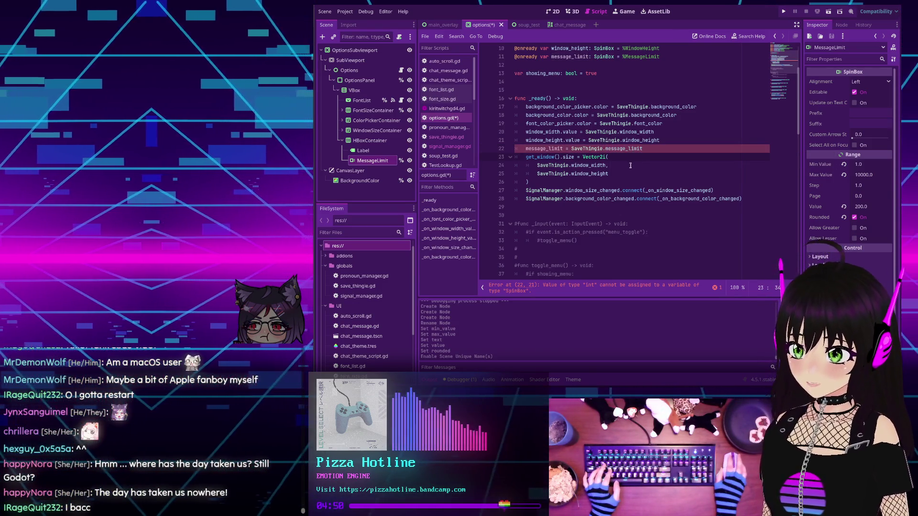
{"action": "left_click", "coordinate": [645, 149]}
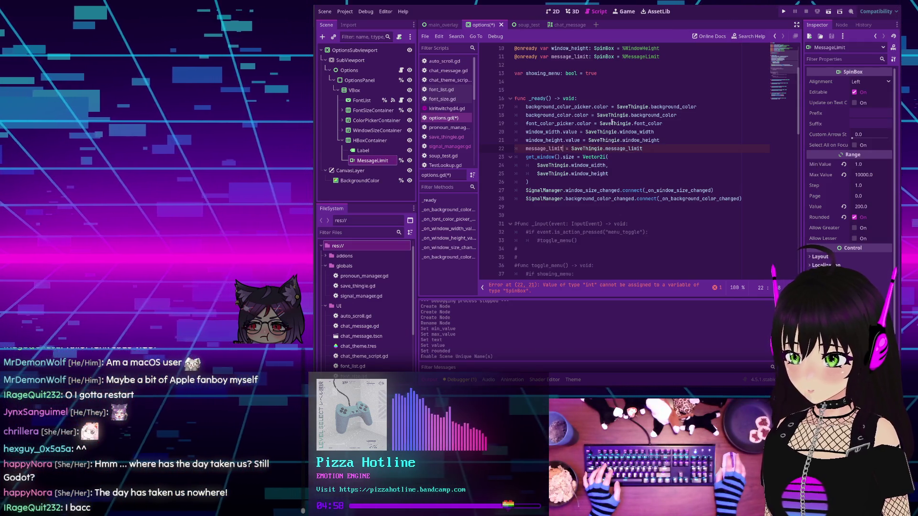
{"action": "type", "text": ".value"}
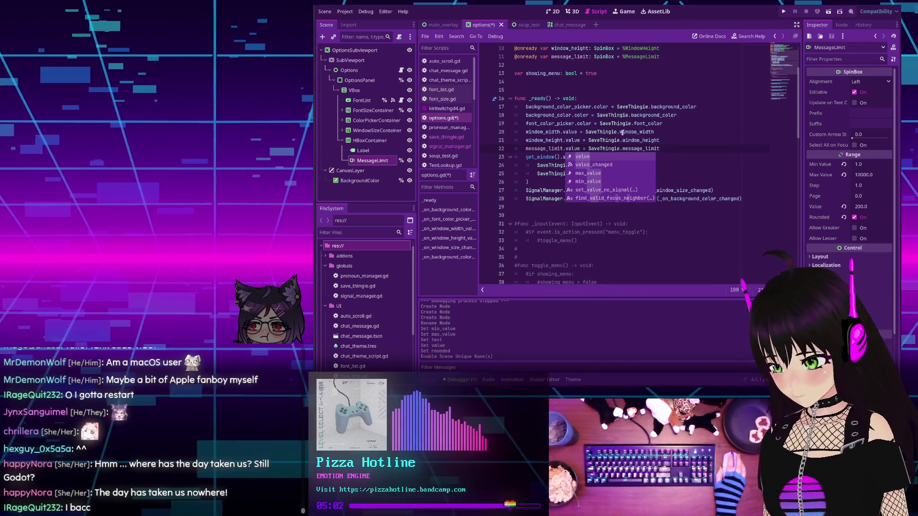
{"action": "left_click", "coordinate": [672, 156]}
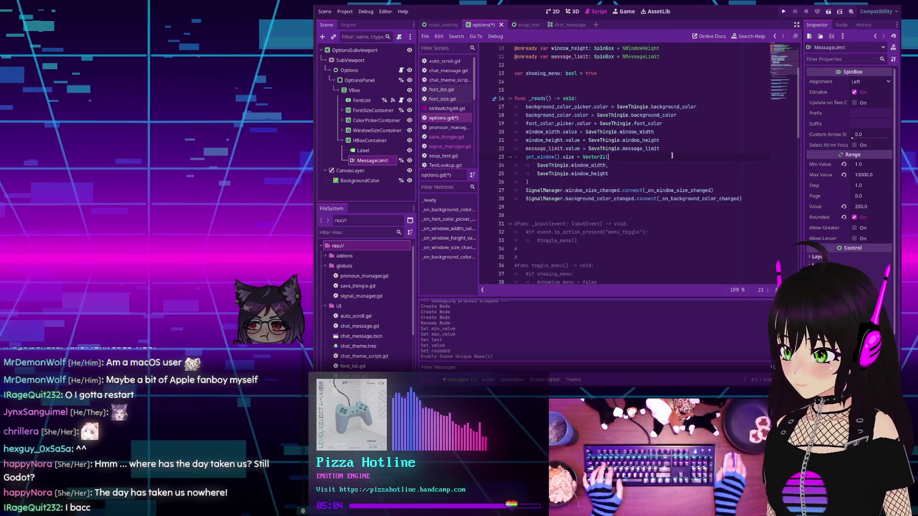
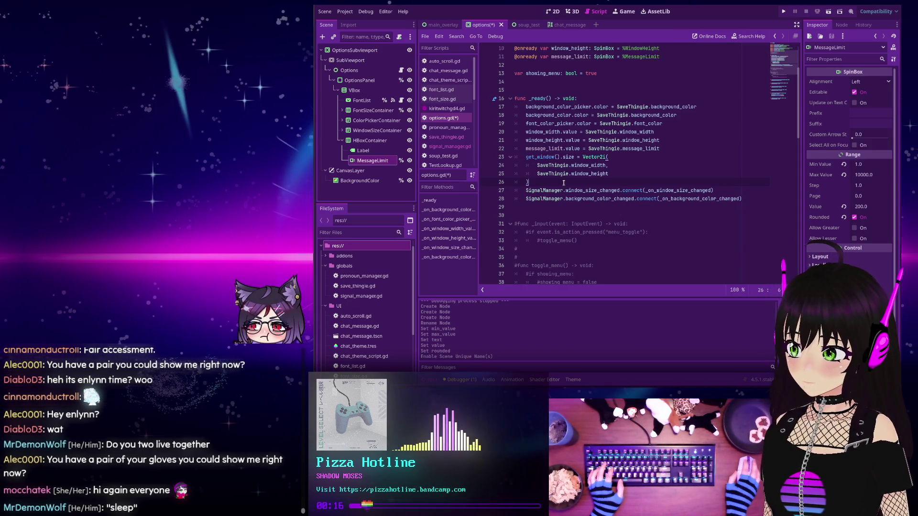
{"action": "scroll", "coordinate": [560, 178], "scroll_direction": "down", "scroll_amount": 4}
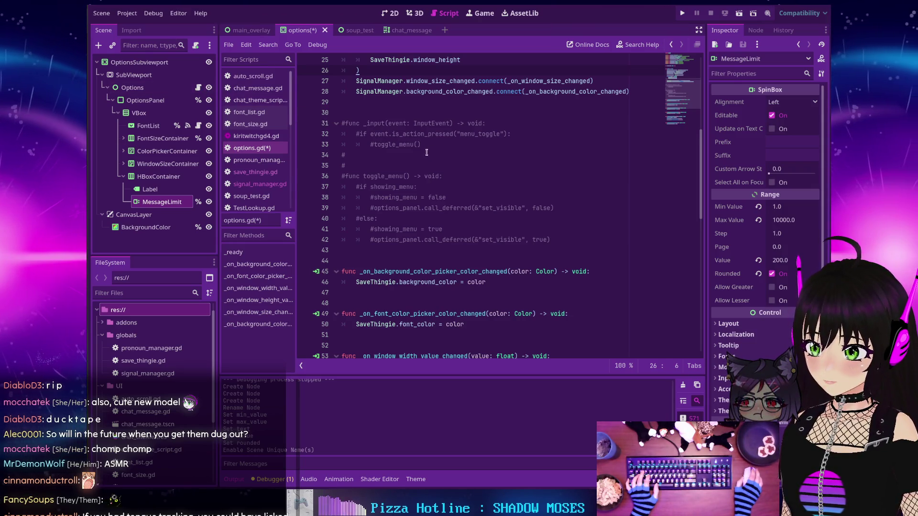
{"action": "scroll", "coordinate": [425, 152], "scroll_direction": "down", "scroll_amount": 5}
{"action": "scroll", "coordinate": [428, 153], "scroll_direction": "up", "scroll_amount": 6}
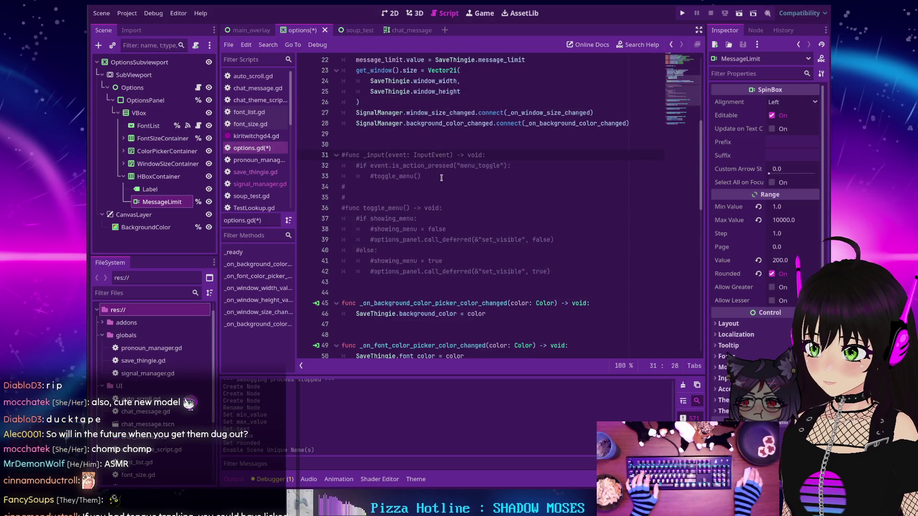
- Move to the commented-out toggle_menu input handler in options.gd before running the overlay
{"action": "left_click", "coordinate": [441, 154]}
{"action": "scroll", "coordinate": [440, 158], "scroll_direction": "down", "scroll_amount": 3}
{"action": "scroll", "coordinate": [441, 176], "scroll_direction": "up", "scroll_amount": 2}
{"action": "scroll", "coordinate": [437, 177], "scroll_direction": "down", "scroll_amount": 3}
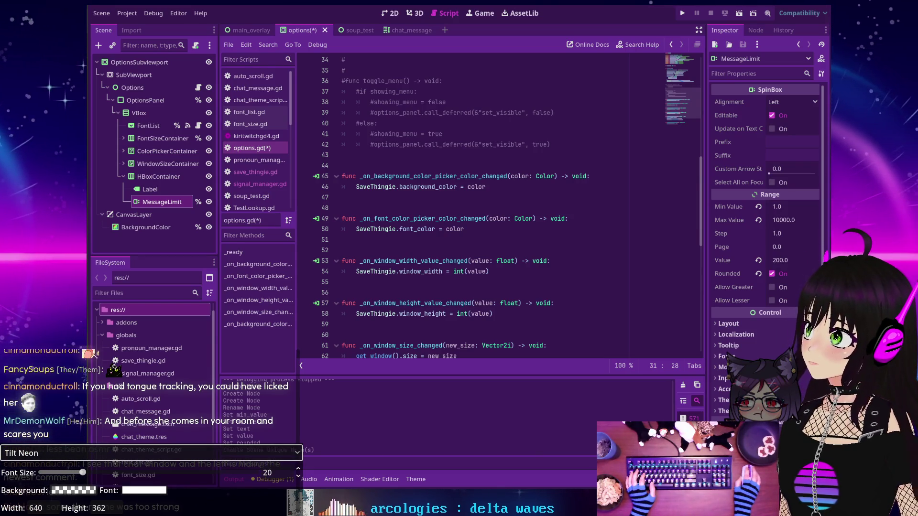
- Try the Font Size slider at 67 and 15, then leave it at 20
{"action": "left_click", "coordinate": [72, 491]}
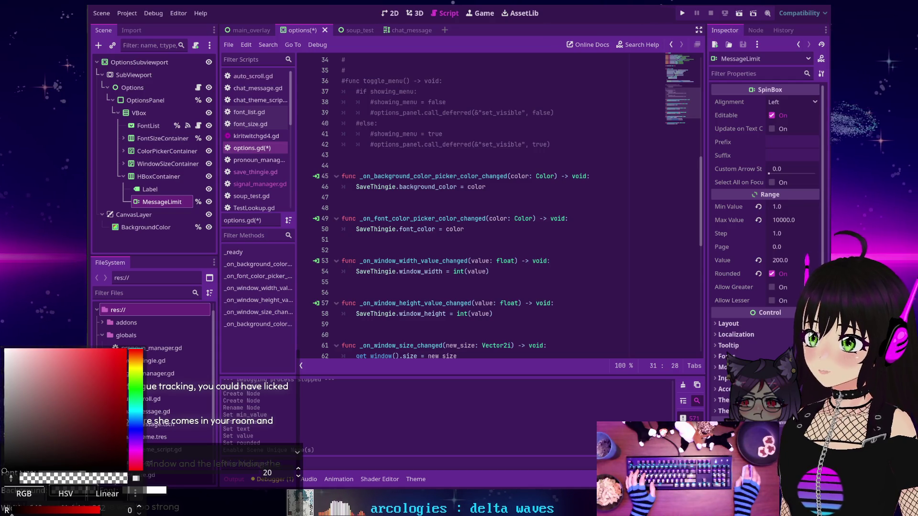
{"action": "left_click", "coordinate": [185, 473]}
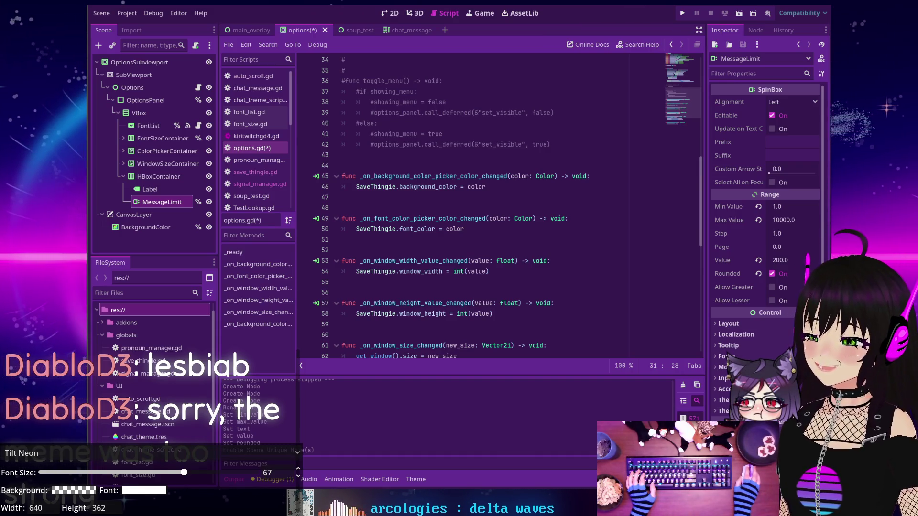
{"action": "left_click_drag", "start_coordinate": [184, 473], "coordinate": [71, 473]}
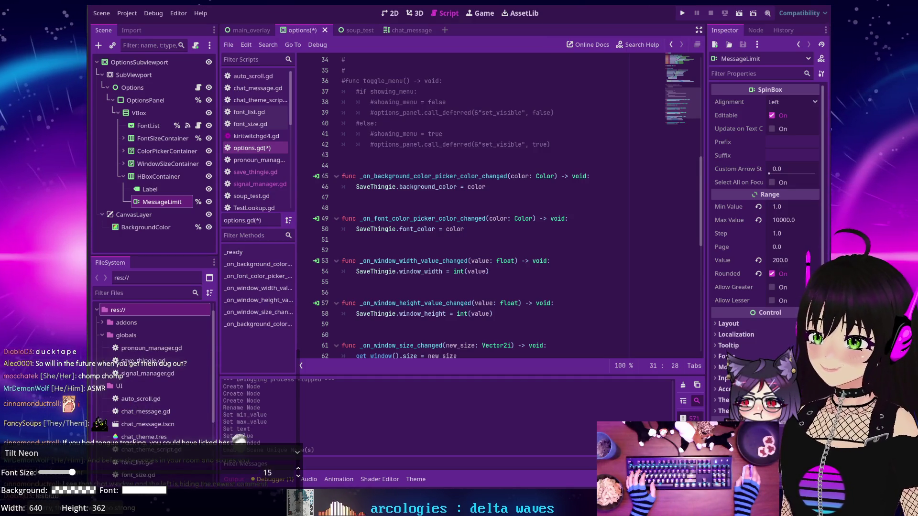
{"action": "left_click_drag", "start_coordinate": [71, 473], "coordinate": [84, 473]}
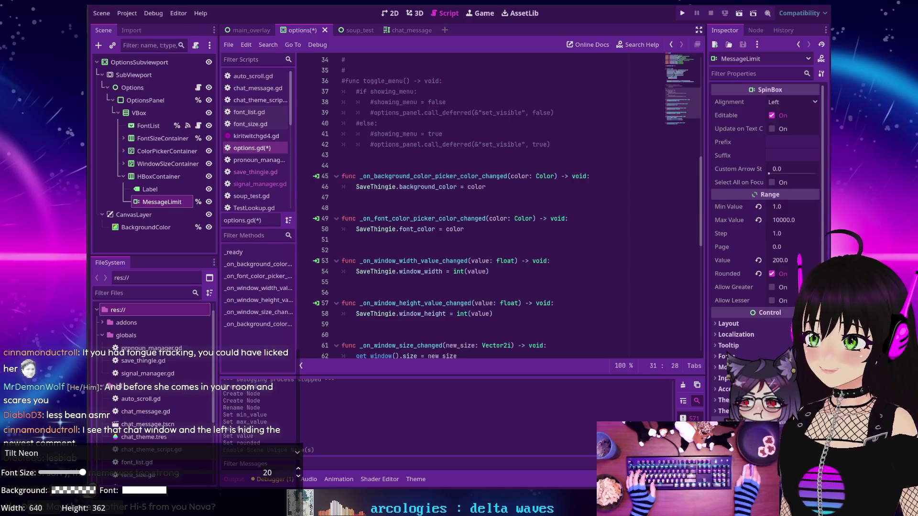
- Hide the options menu and darken the chat background via the colour picker's alpha
{"action": "key", "text": "Escape"}
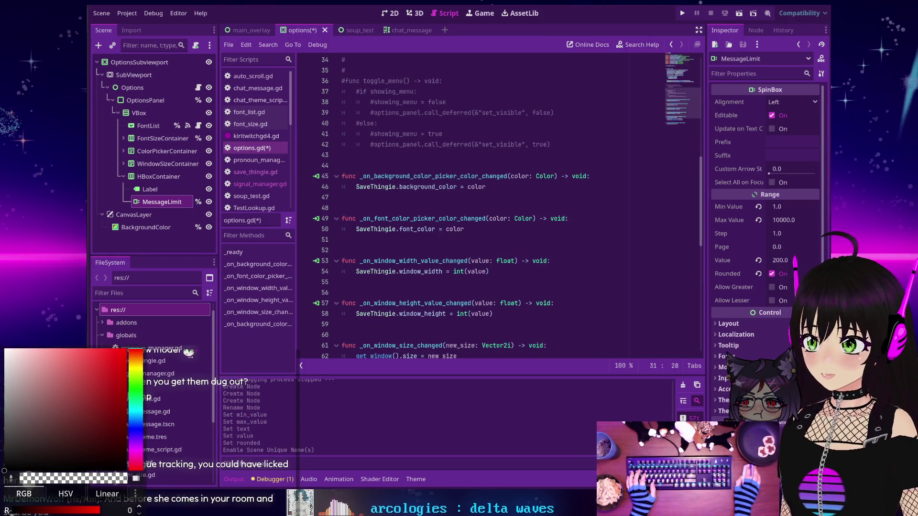
{"action": "left_click_drag", "start_coordinate": [6, 478], "coordinate": [44, 478]}
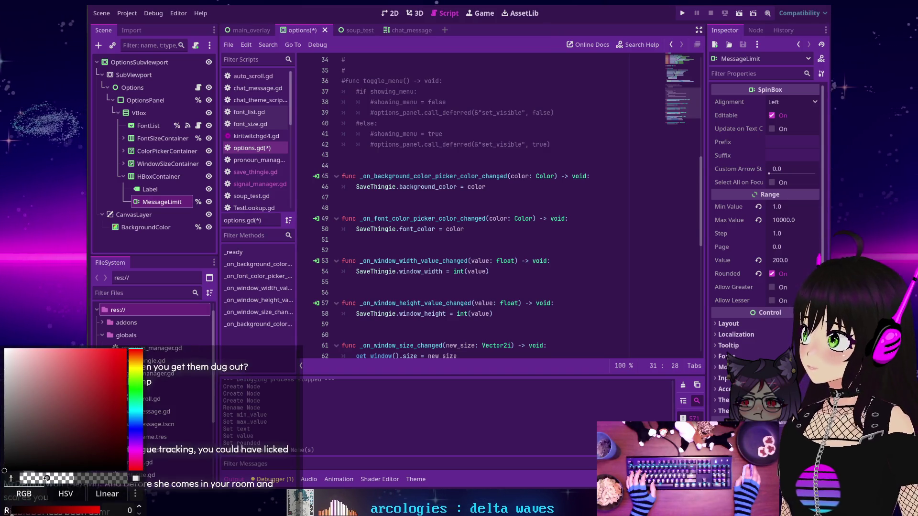
- Dismiss the colour picker so the whole chat overlay shows again
{"action": "key", "text": "Escape"}
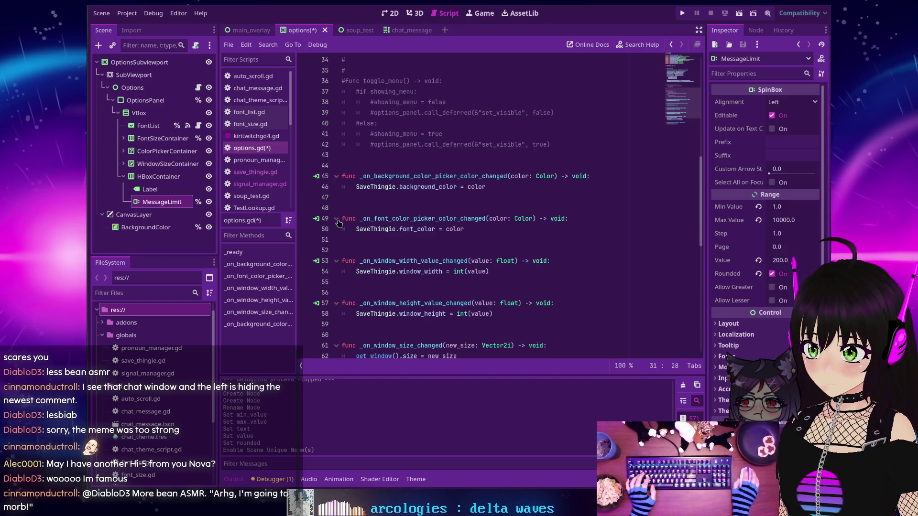
{"action": "left_click", "coordinate": [390, 154]}
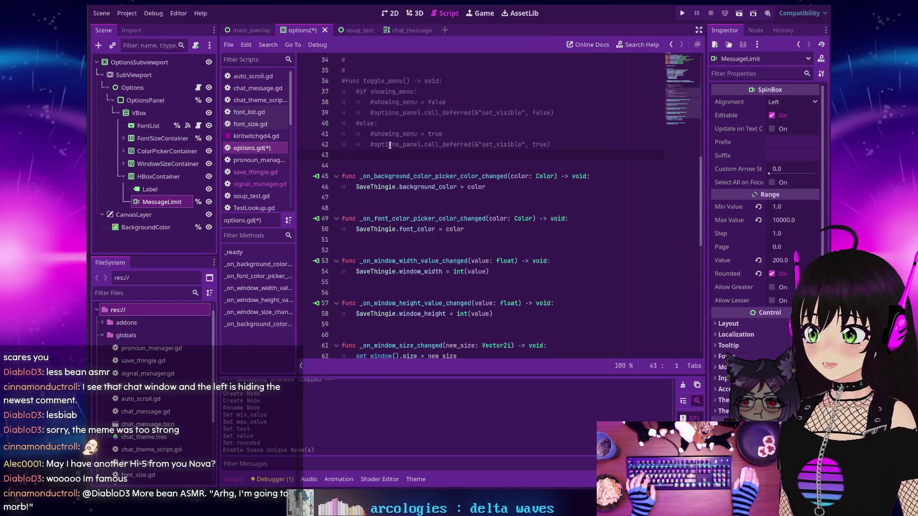
{"action": "scroll", "coordinate": [388, 121], "scroll_direction": "up", "scroll_amount": 3}
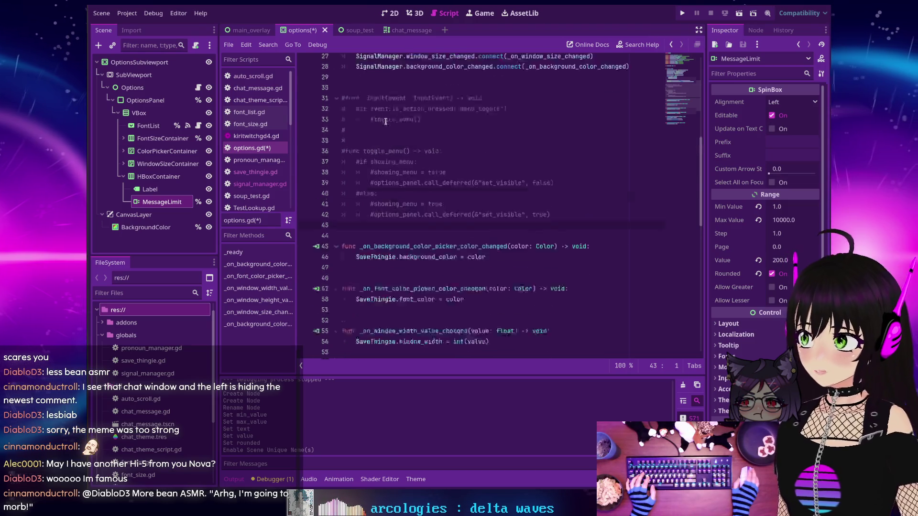
{"action": "scroll", "coordinate": [384, 122], "scroll_direction": "up", "scroll_amount": 5}
{"action": "scroll", "coordinate": [378, 122], "scroll_direction": "up", "scroll_amount": 3}
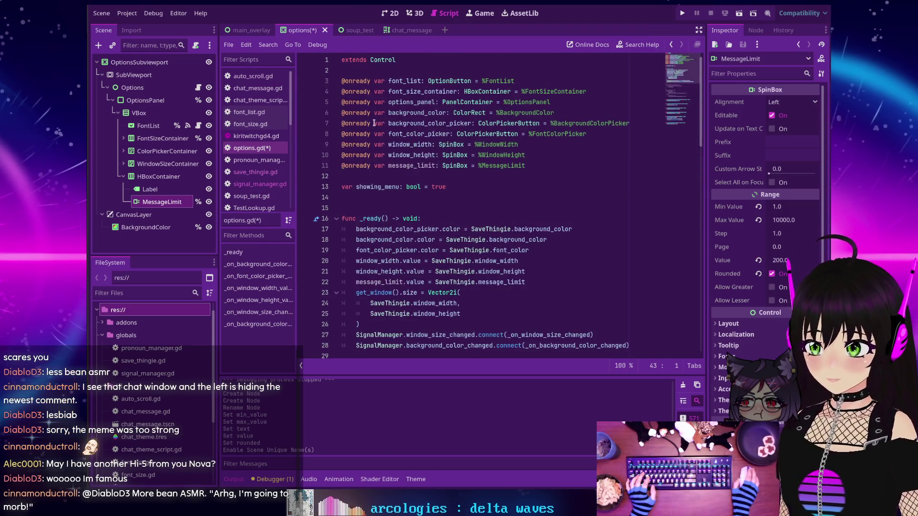
{"action": "scroll", "coordinate": [374, 123], "scroll_direction": "down", "scroll_amount": 2}
{"action": "scroll", "coordinate": [374, 125], "scroll_direction": "down", "scroll_amount": 4}
{"action": "scroll", "coordinate": [373, 127], "scroll_direction": "down", "scroll_amount": 4}
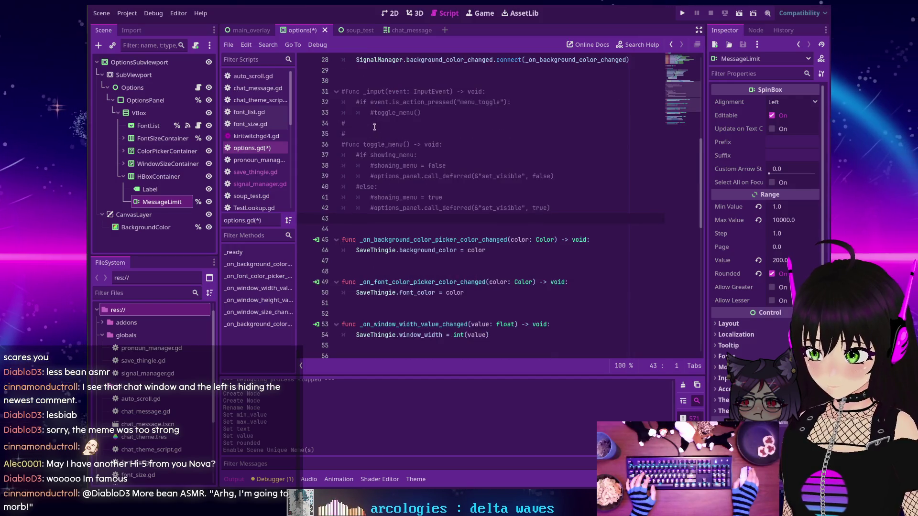
{"action": "key", "text": "ctrl+s"}
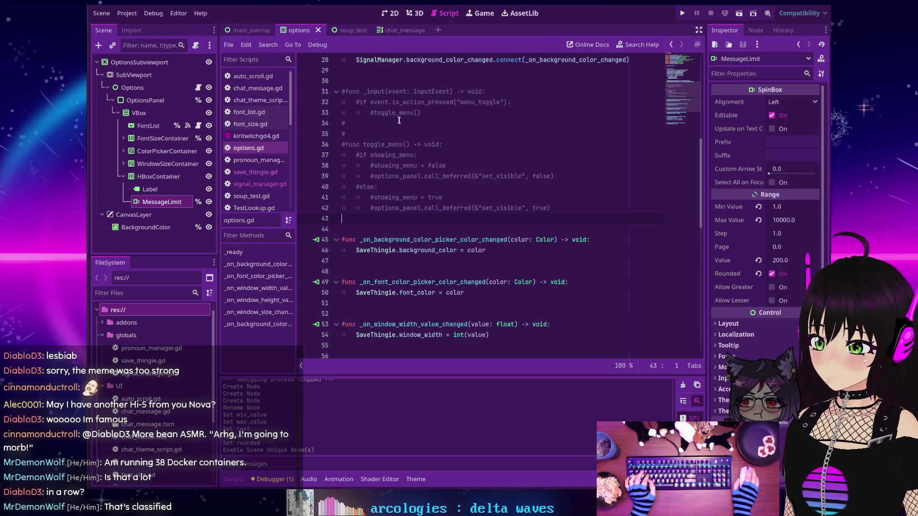
{"action": "scroll", "coordinate": [399, 120], "scroll_direction": "up", "scroll_amount": 1}
{"action": "scroll", "coordinate": [400, 120], "scroll_direction": "up", "scroll_amount": 2}
{"action": "scroll", "coordinate": [394, 120], "scroll_direction": "up", "scroll_amount": 2}
{"action": "scroll", "coordinate": [392, 120], "scroll_direction": "up", "scroll_amount": 3}
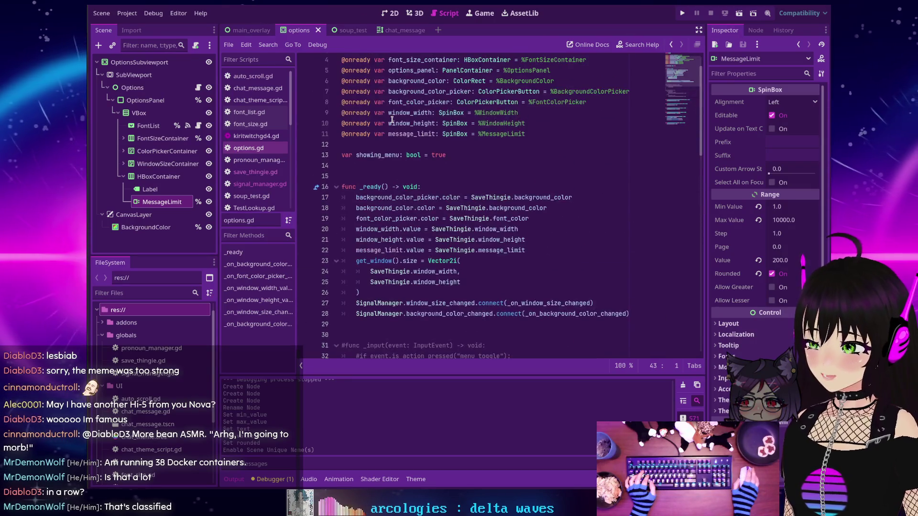
{"action": "scroll", "coordinate": [389, 120], "scroll_direction": "up", "scroll_amount": 1}
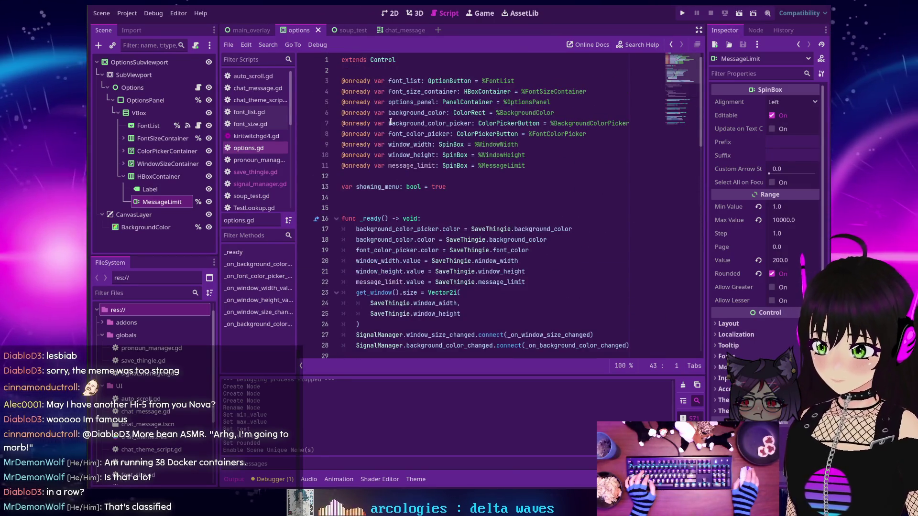
{"action": "scroll", "coordinate": [390, 124], "scroll_direction": "down", "scroll_amount": 3}
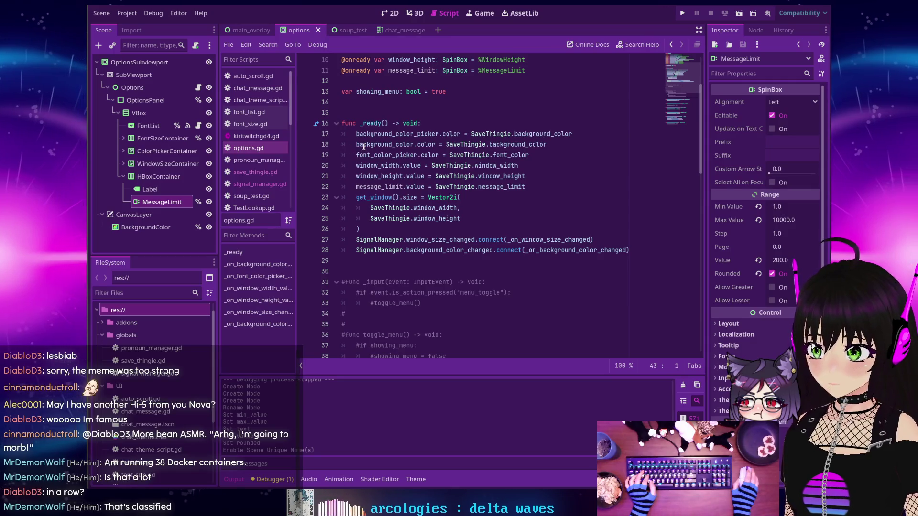